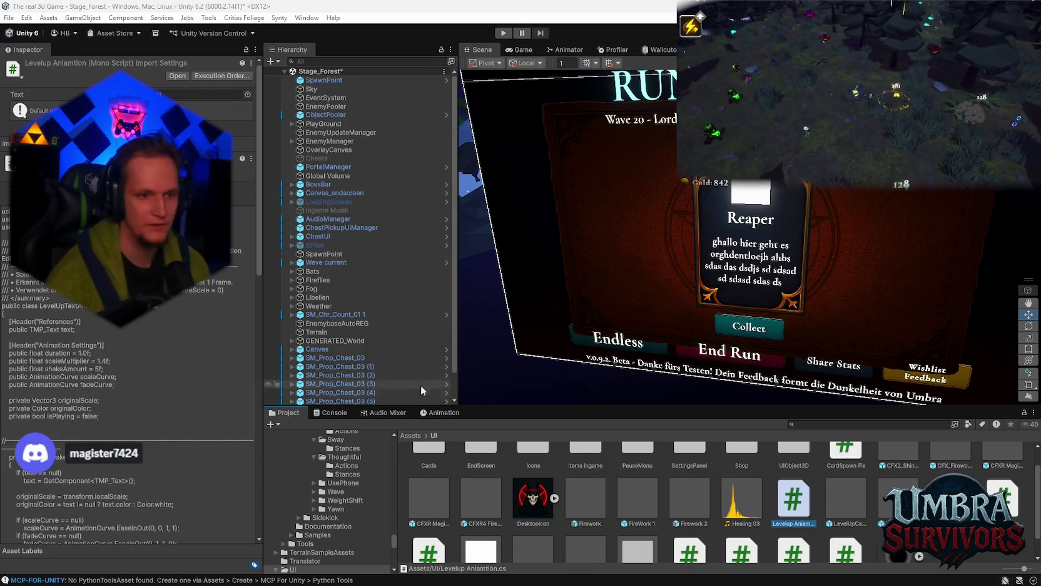
- Bring up the task notes in Notepad and append 'test button' to line 9
mouse_move(621, 574)
click(677, 581)
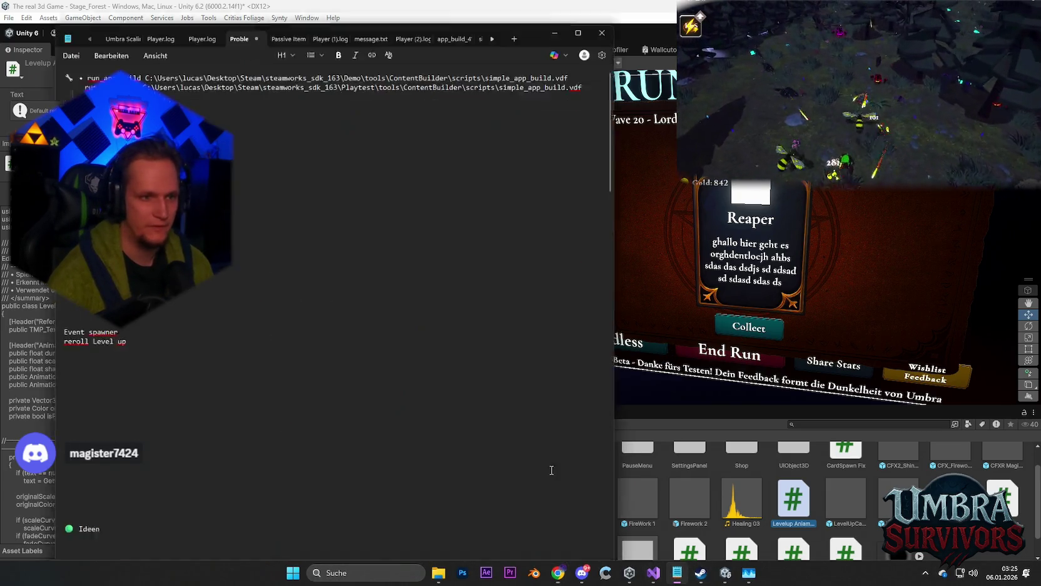
double_click(58, 195)
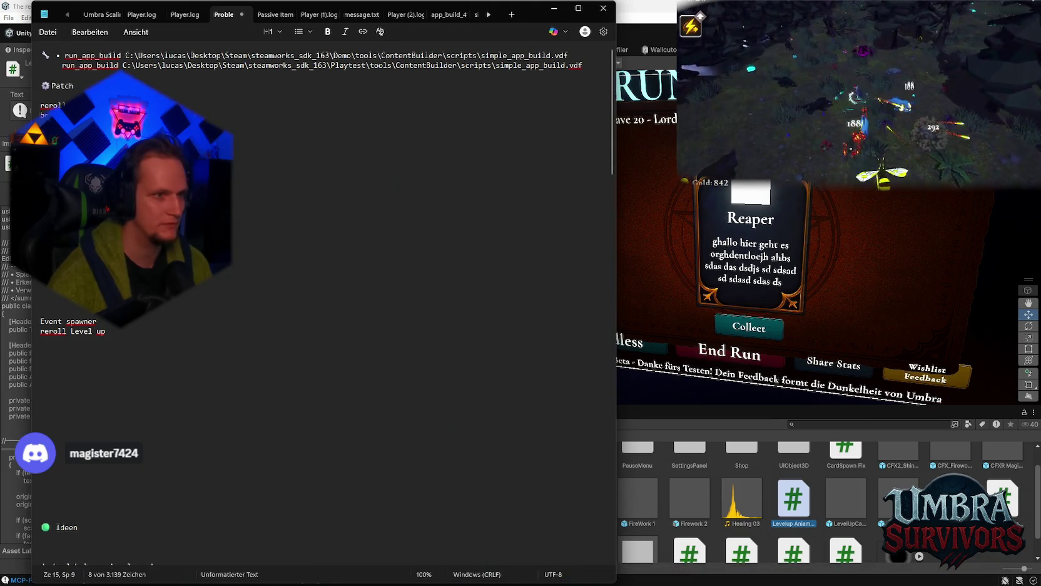
click(77, 140)
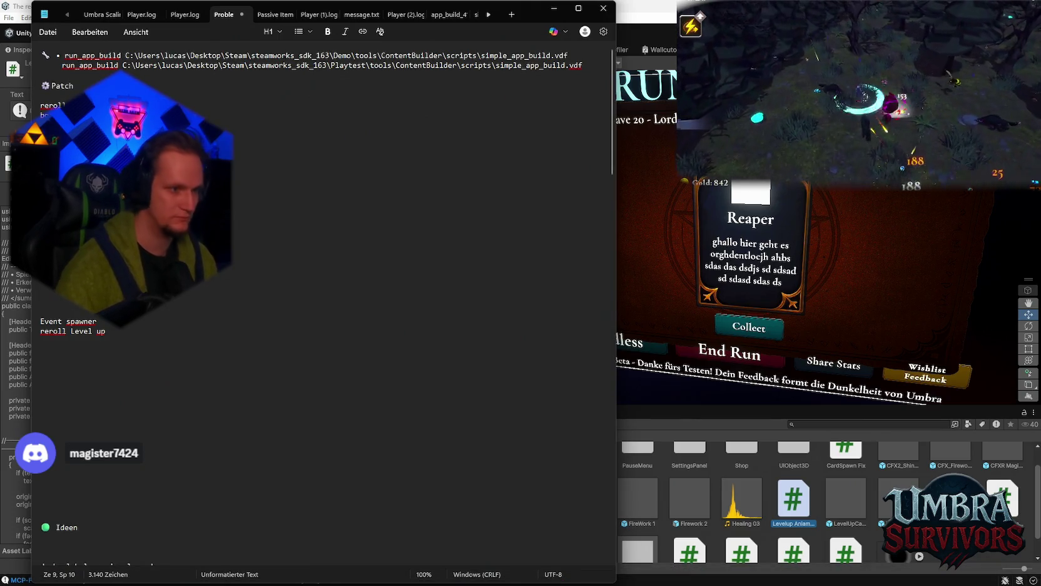
text(test button)
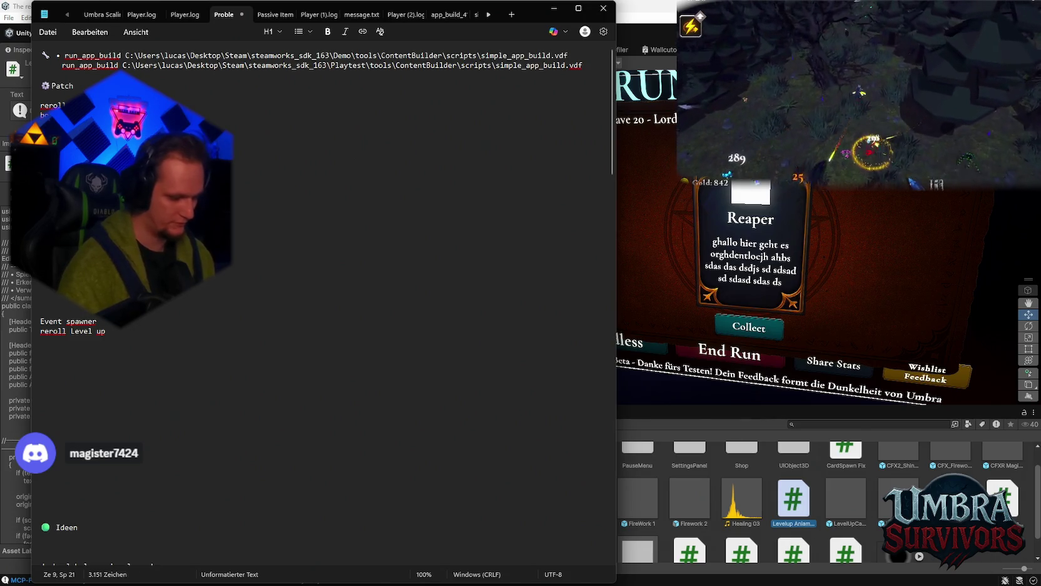
- Delete the outdated text on lines 16 and 20, then return to Unity
drag(40, 210, 97, 211)
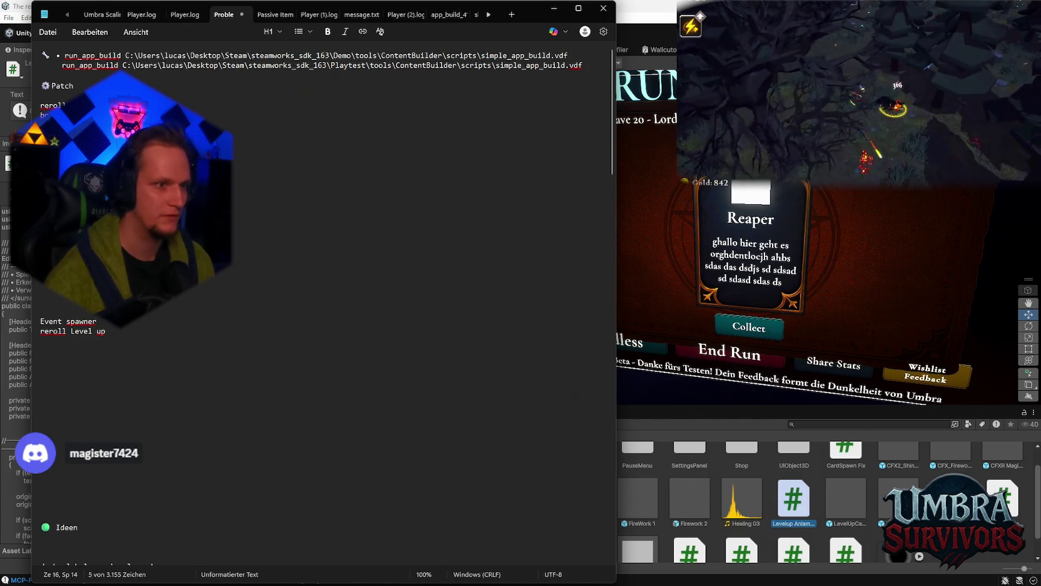
key(BackSpace)
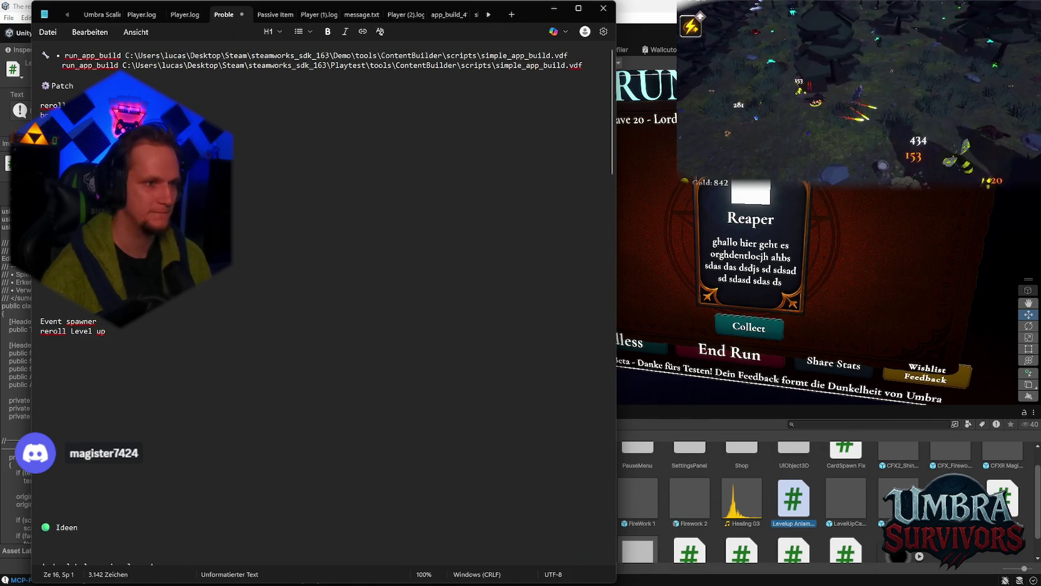
double_click(54, 250)
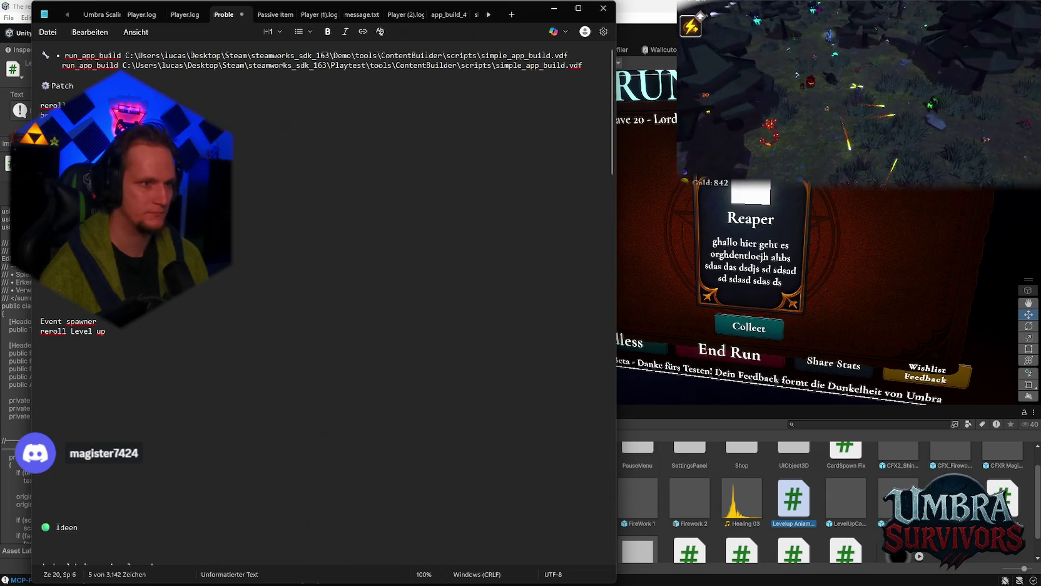
key(BackSpace)
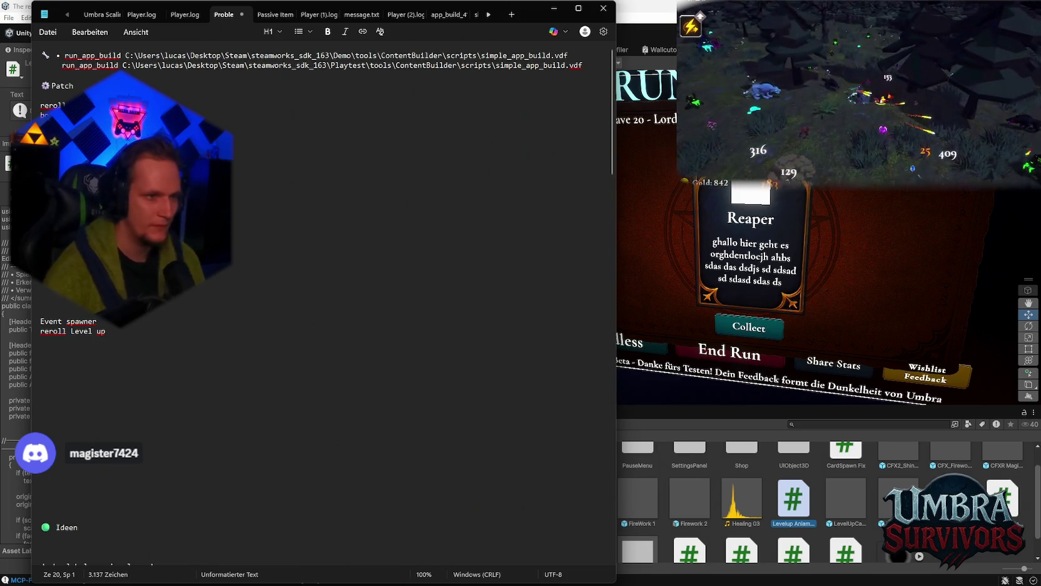
key(alt+Tab)
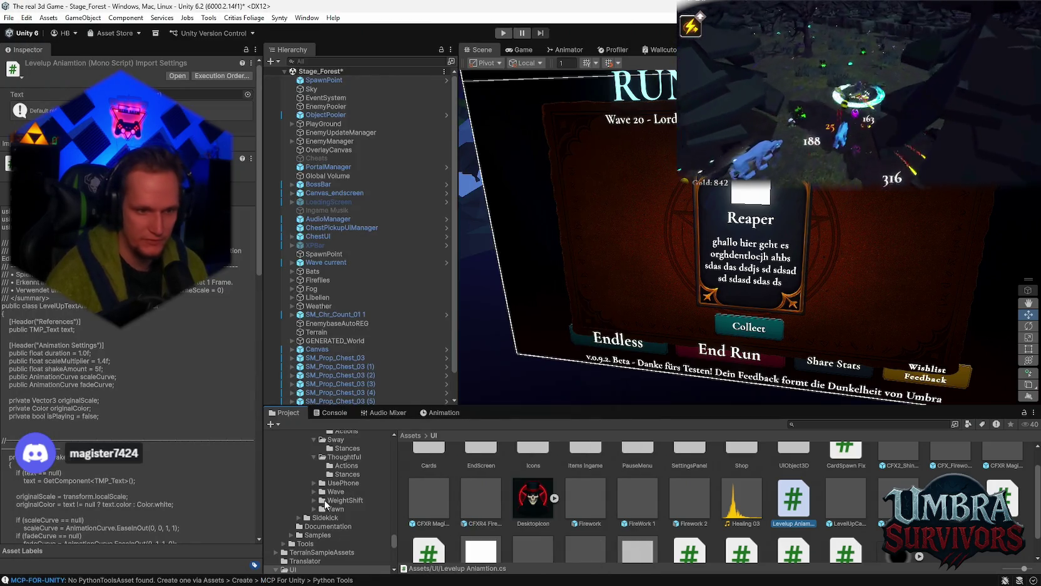
- Open the Blizzard prefab from the Weapons > Ice Wand folder in prefab mode
scroll(330, 507, down, 10)
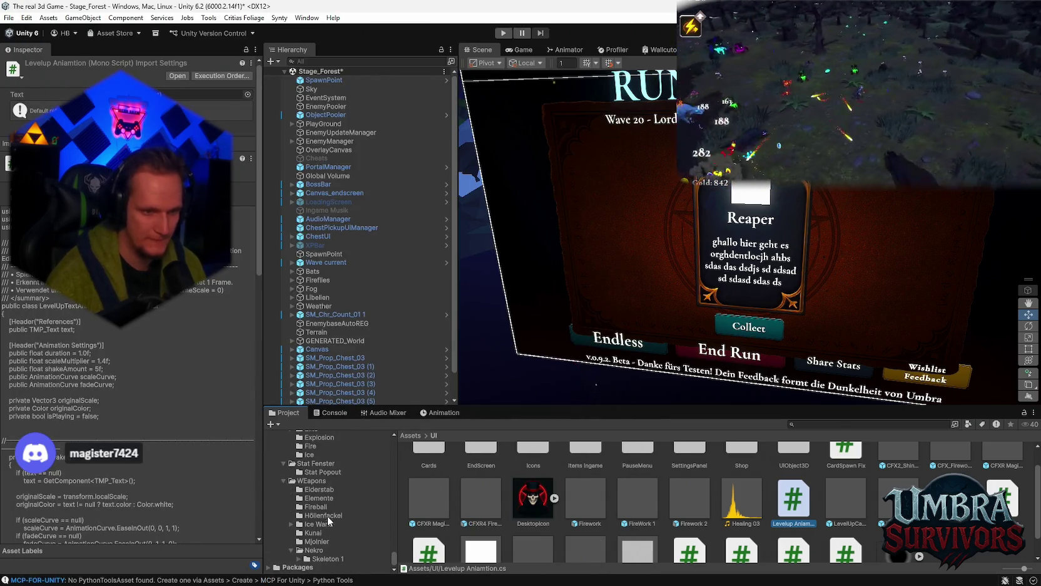
click(319, 524)
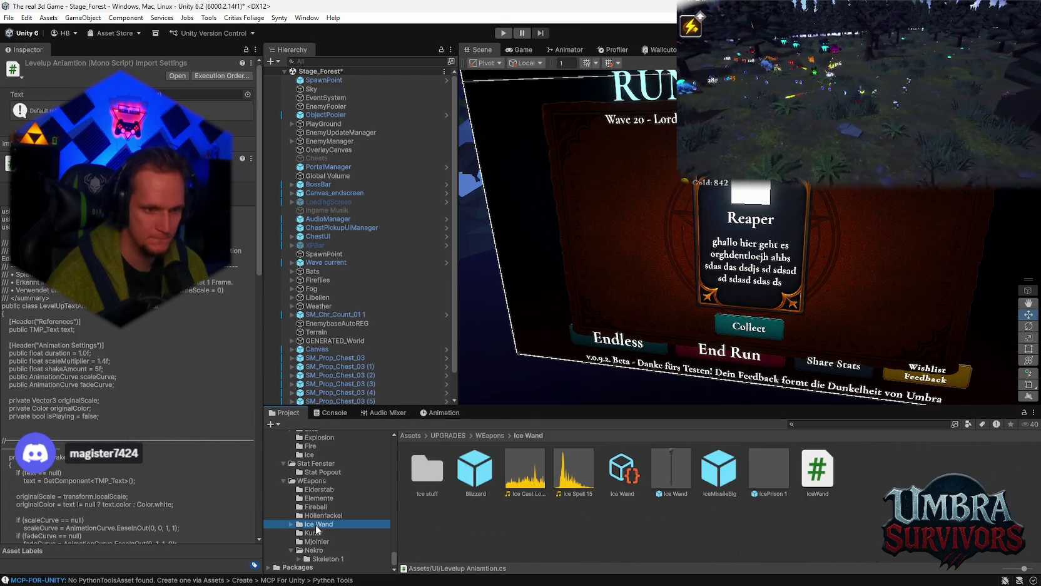
click(488, 476)
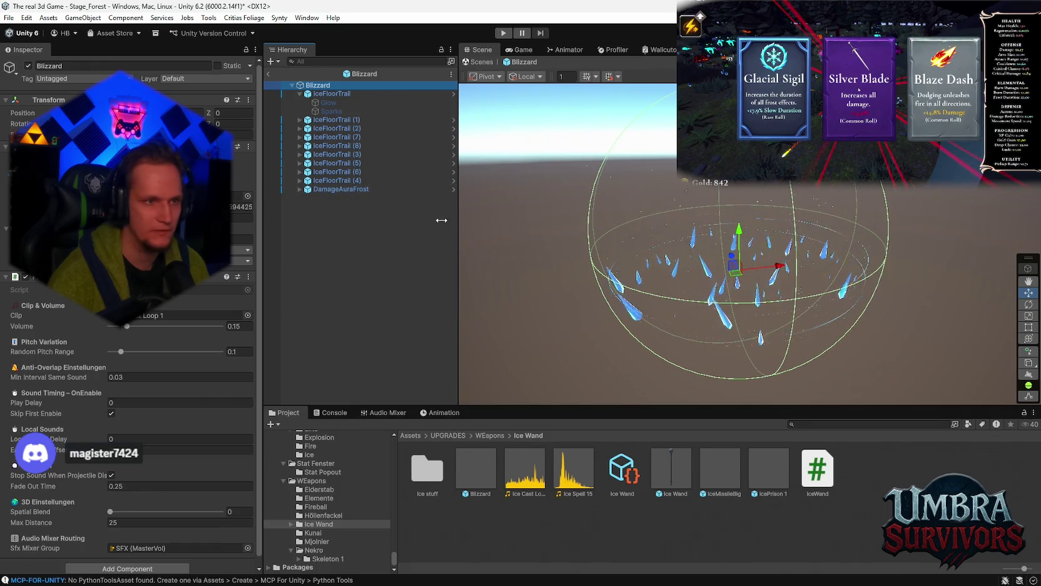
- Inspect the IceFloorTrail particle system and the parent Blizzard object
click(300, 93)
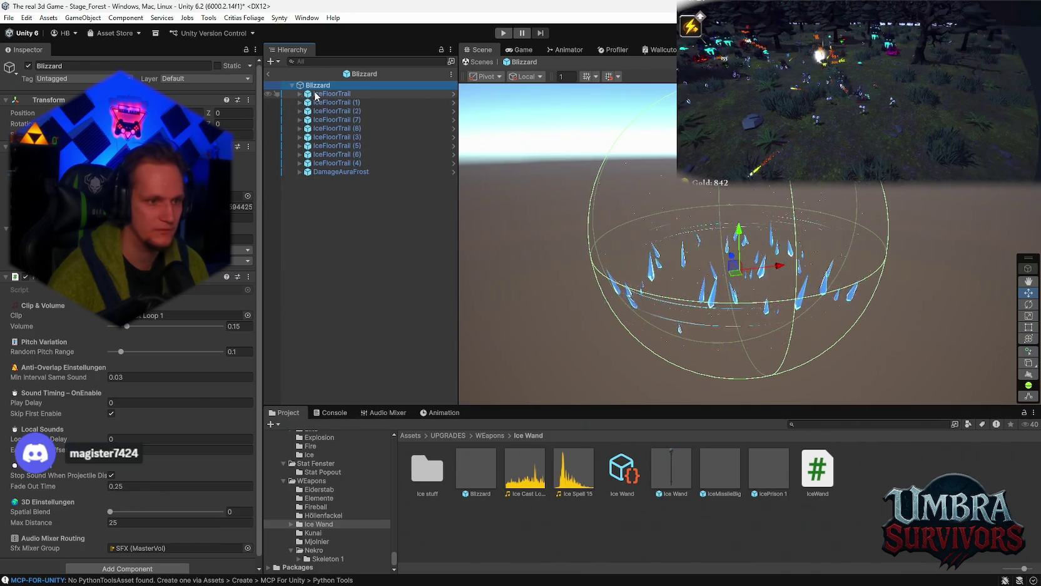
scroll(125, 343, down, 1)
scroll(138, 341, up, 1)
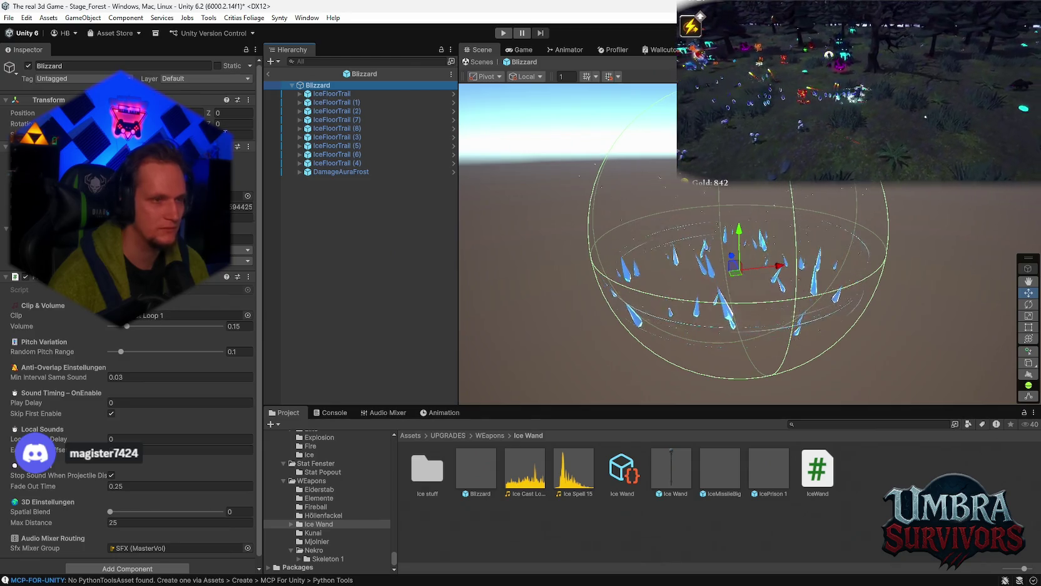
click(332, 93)
scroll(129, 250, down, 5)
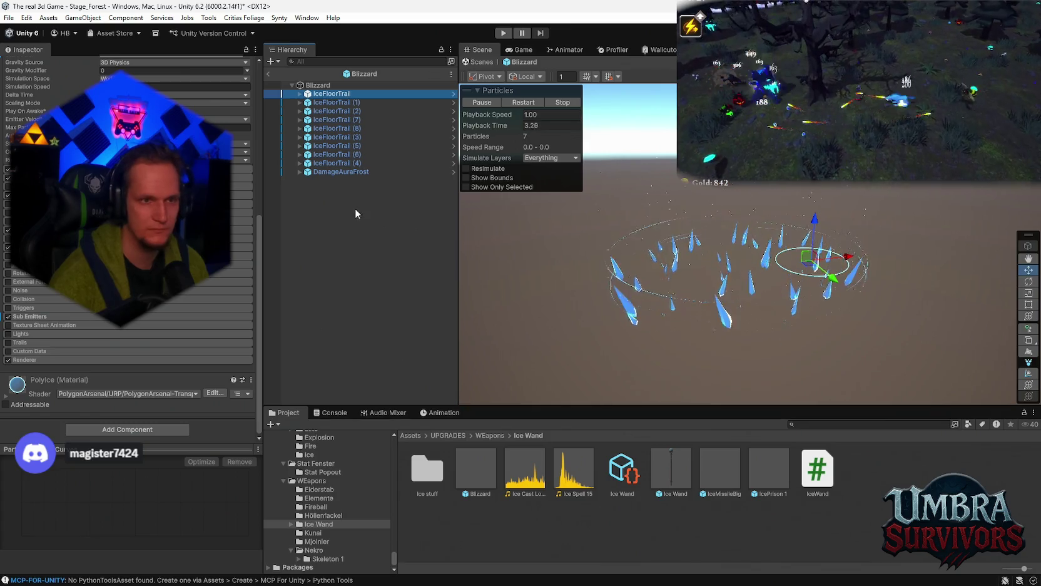
click(318, 85)
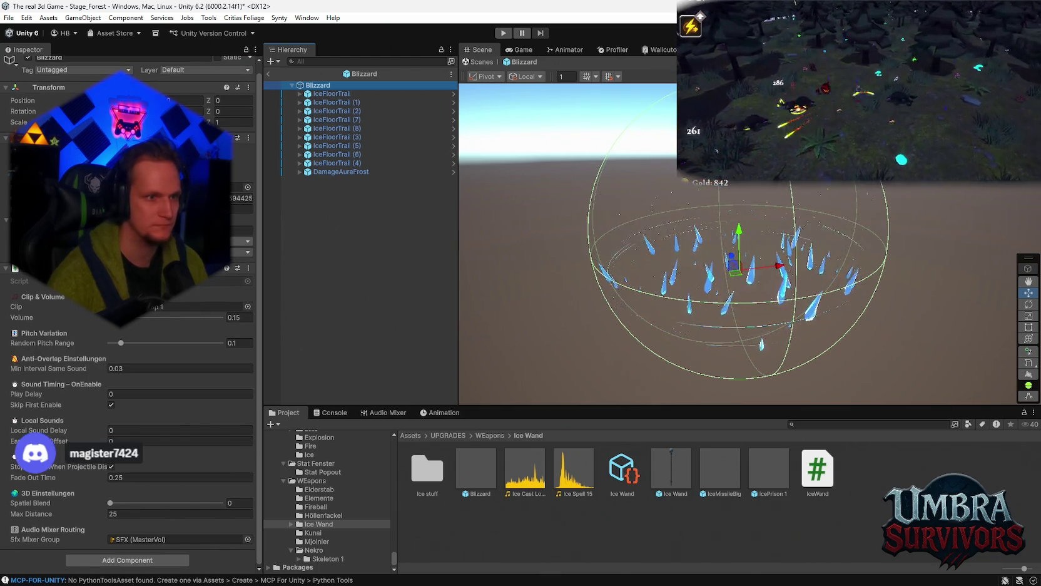
click(331, 94)
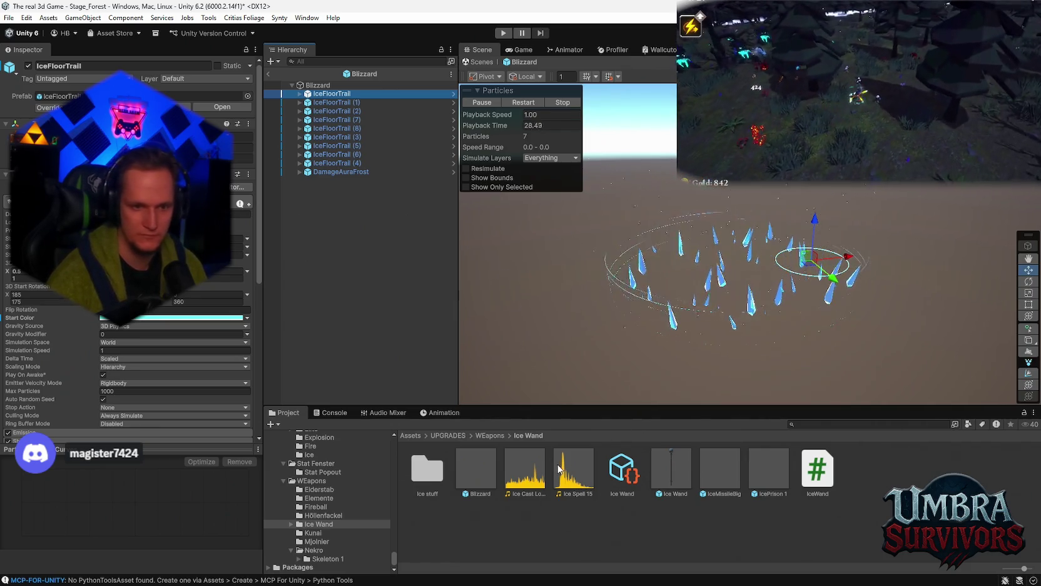
- Inspect the IceFloorTrail (1) and DamageAuraFrost particles, then view the IceWand script source
click(338, 102)
scroll(125, 312, down, 10)
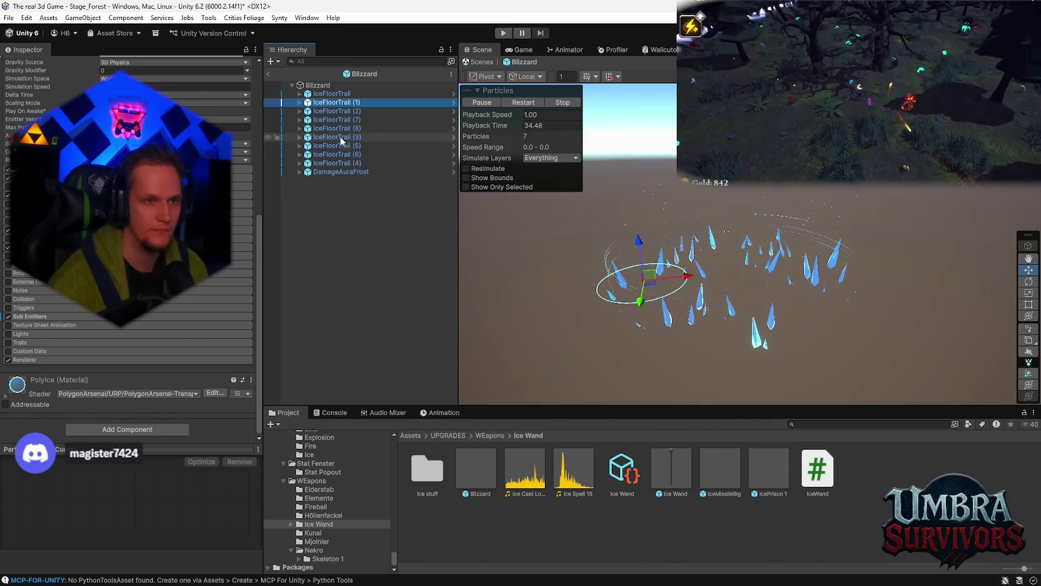
click(322, 172)
scroll(166, 306, up, 3)
scroll(170, 308, down, 10)
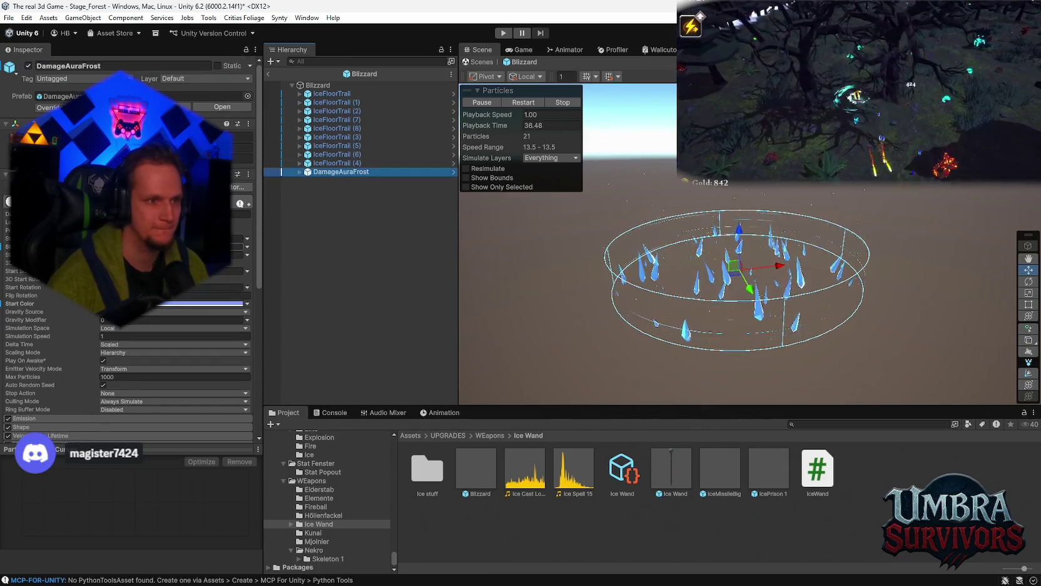
click(817, 474)
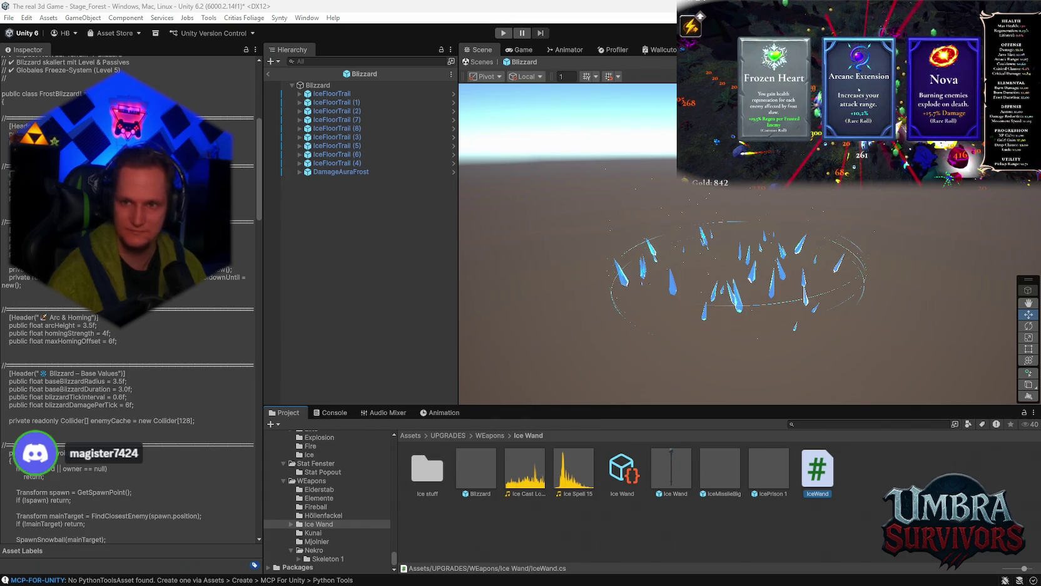
- Select the Blizzard root object, then exit prefab mode back to Stage_Forest
click(320, 85)
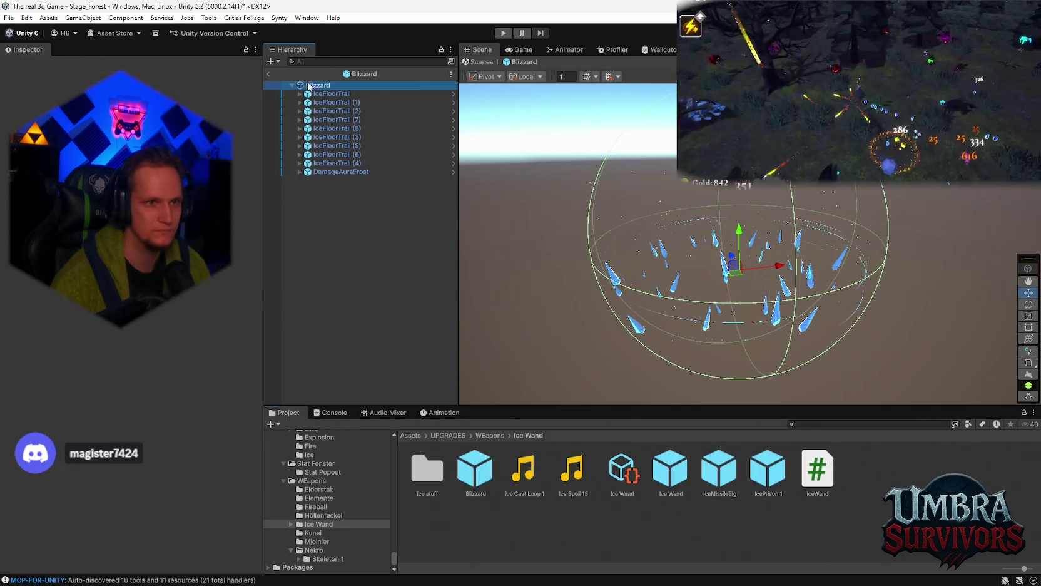
click(268, 73)
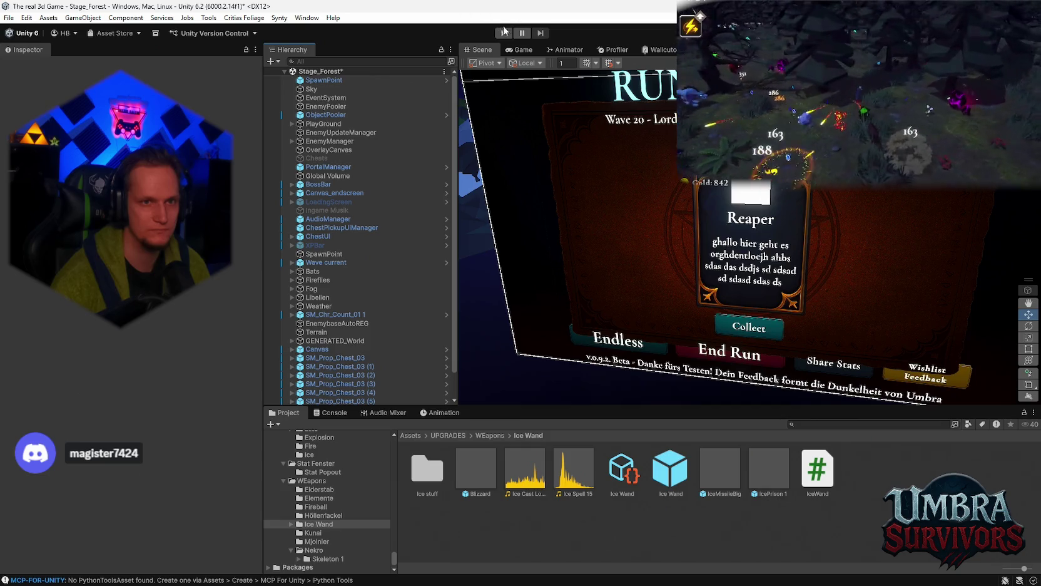
- Load the recent Stage_Hub scene, saving the forest scene changes, and enter Play mode
click(8, 17)
mouse_move(81, 54)
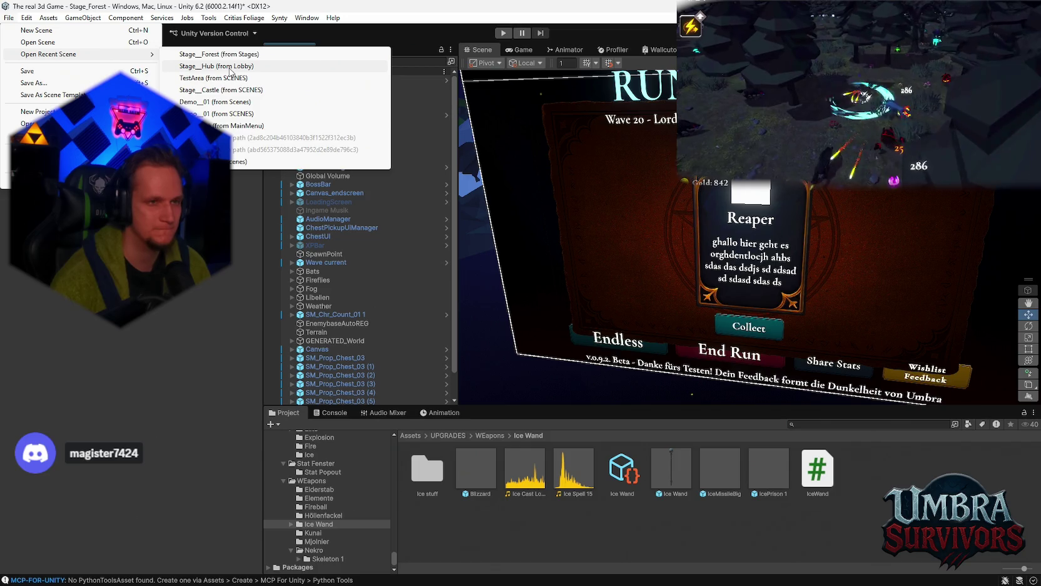
click(229, 68)
click(551, 319)
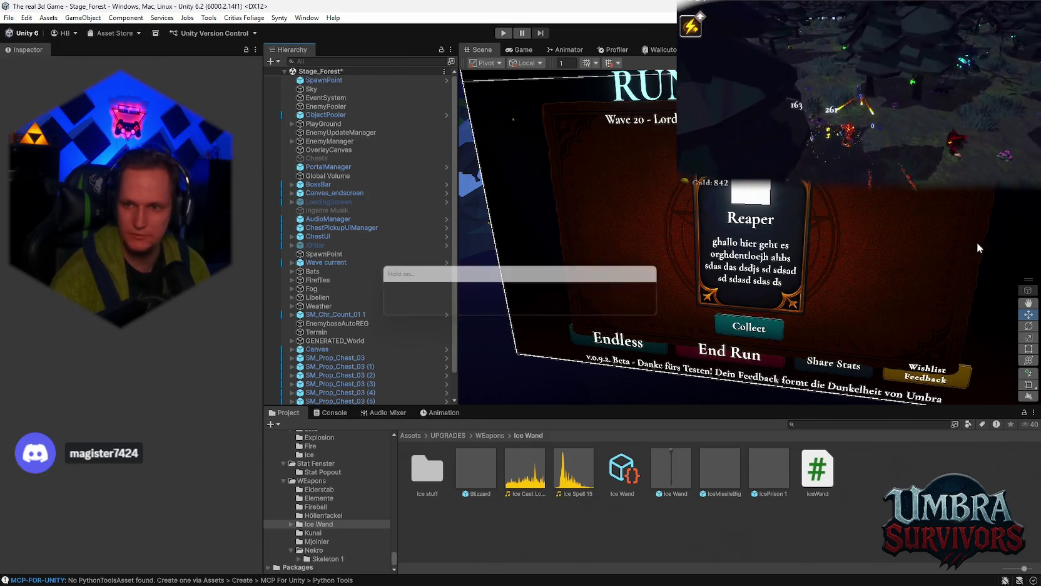
click(504, 33)
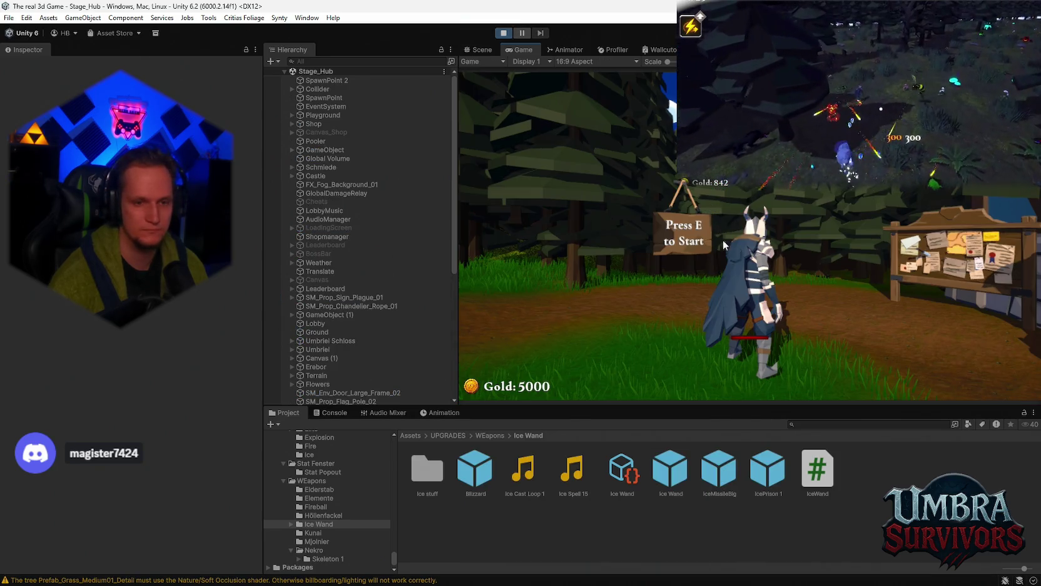
- Run to the Get a Weapon gate and pick the Ice Wand in the weapons book
click(736, 239)
key(w)
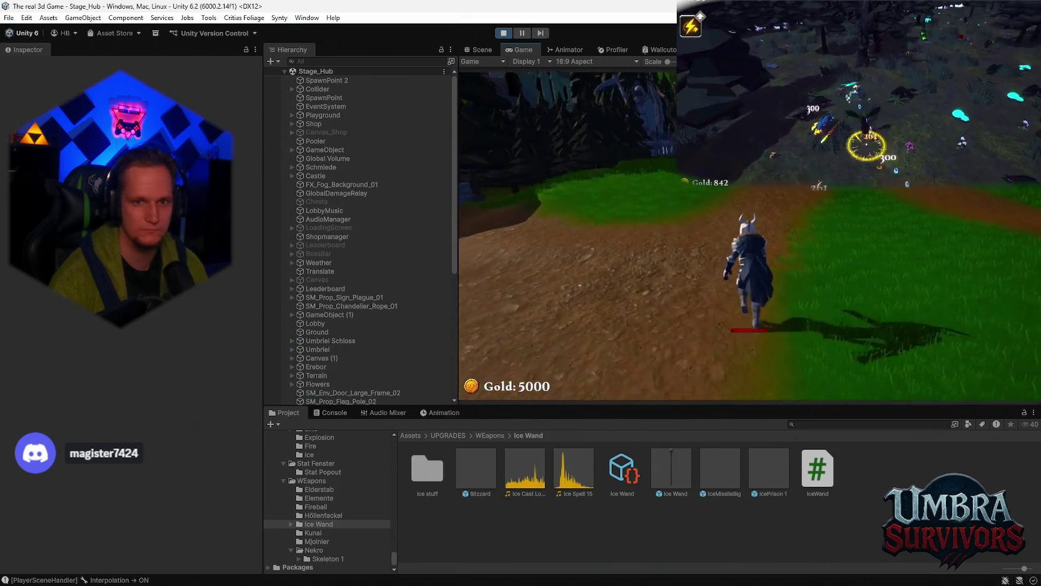
key(w)
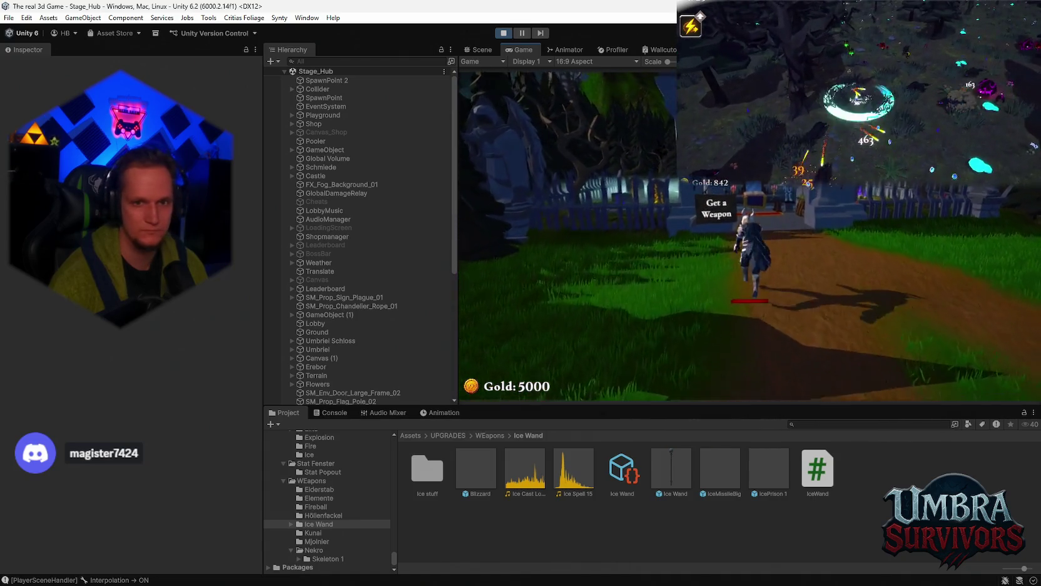
key(w)
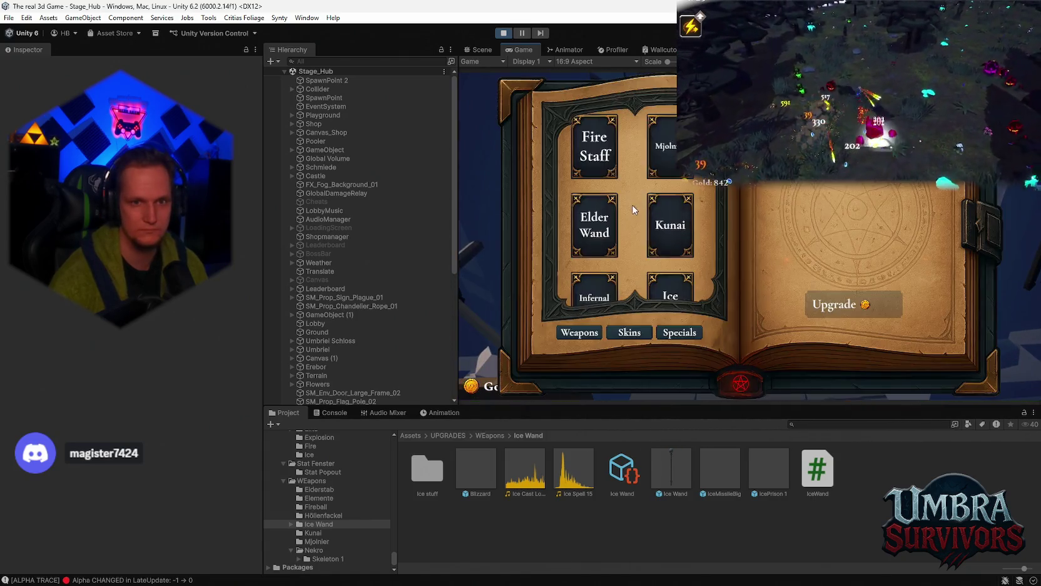
scroll(633, 210, down, 3)
click(670, 269)
key(Escape)
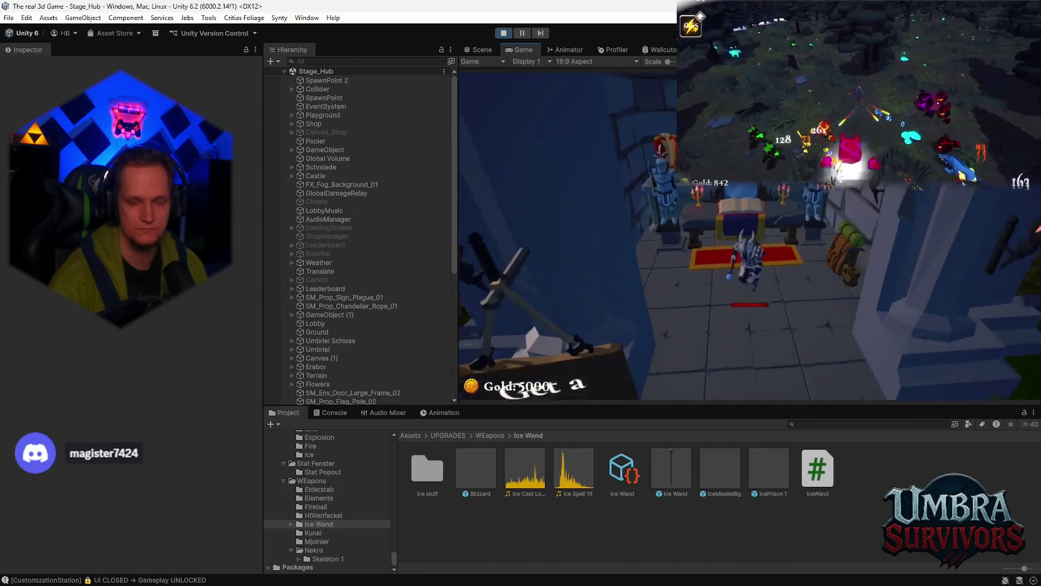
- Run back along the path through the portal into Stage 1, then pause
key(w)
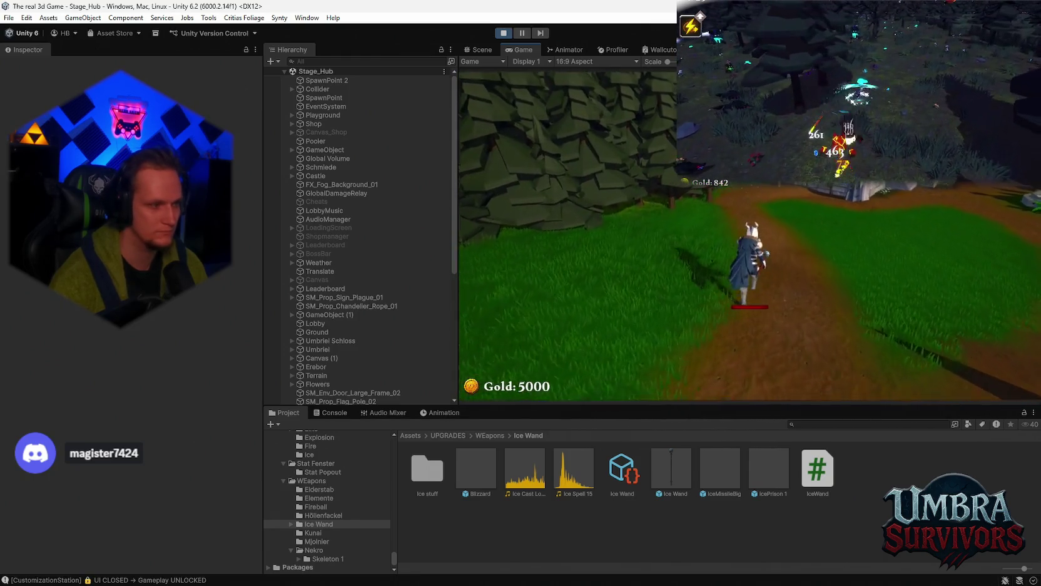
key(w)
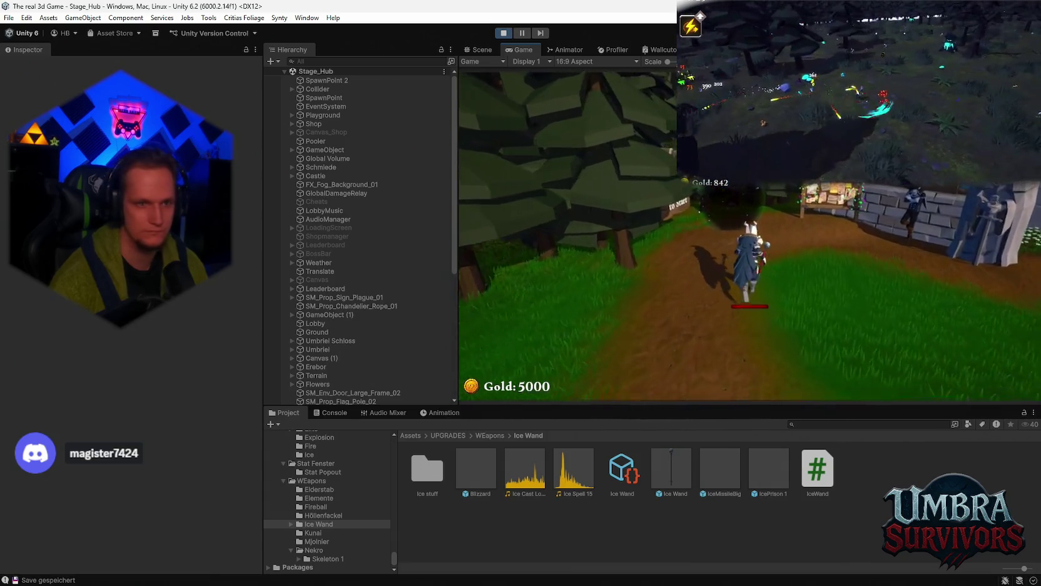
key(w)
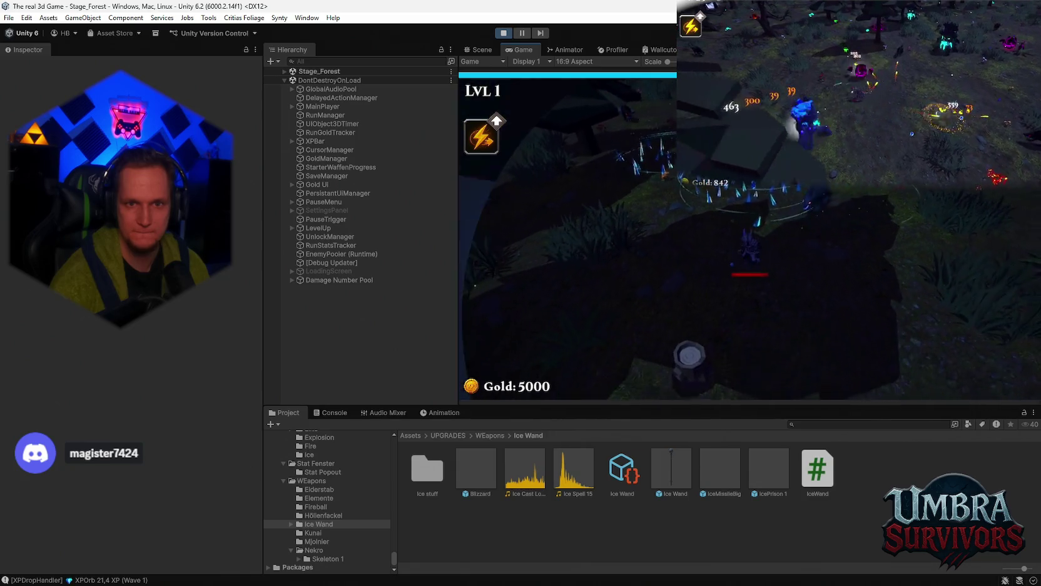
key(Escape)
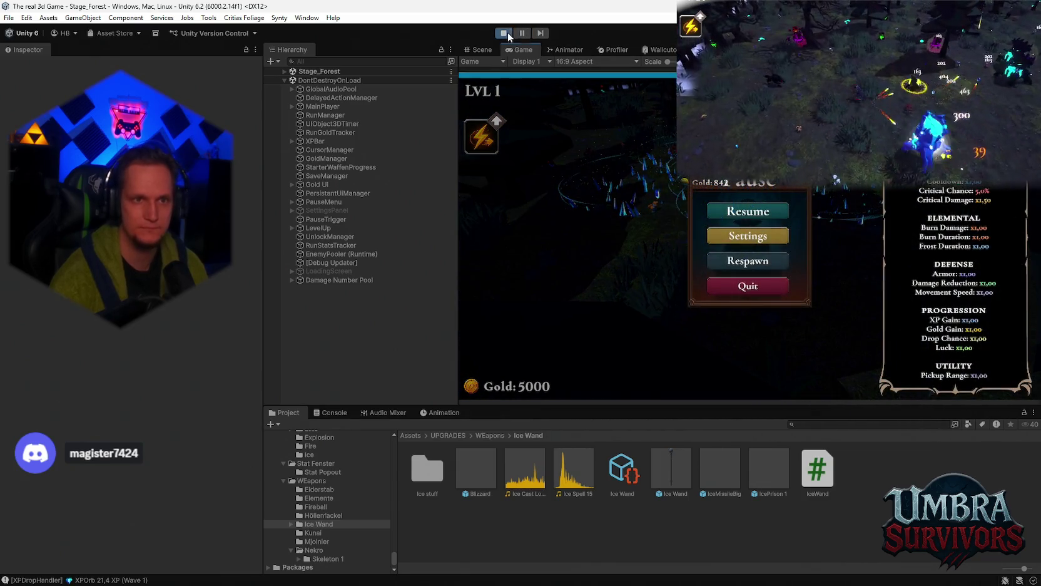
- Stop Play mode with the toolbar Play button
click(504, 32)
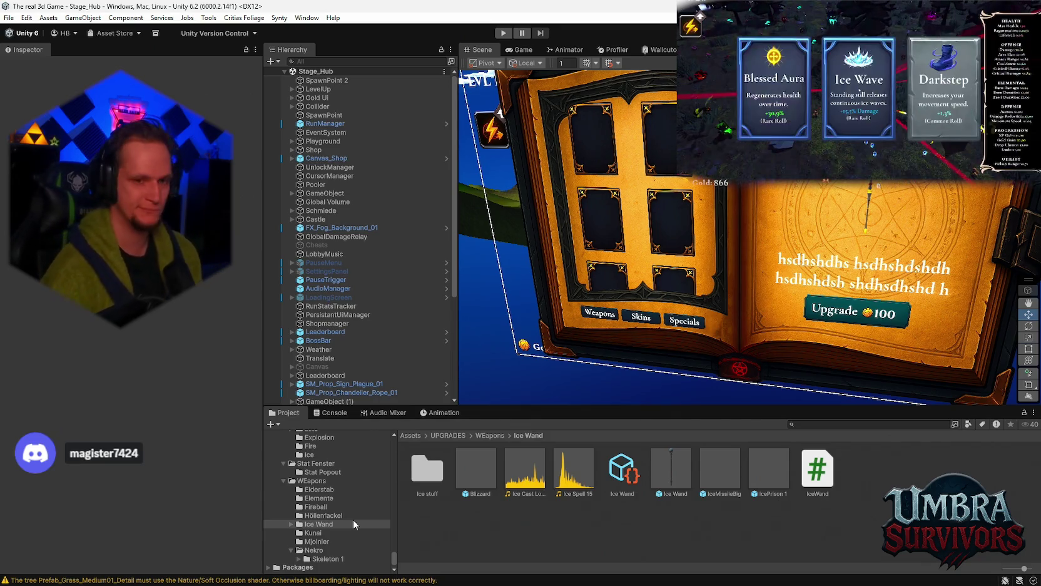
- Select the Ice Wand prefab, then show the FireDash script from the Feuer Dash folder
click(657, 468)
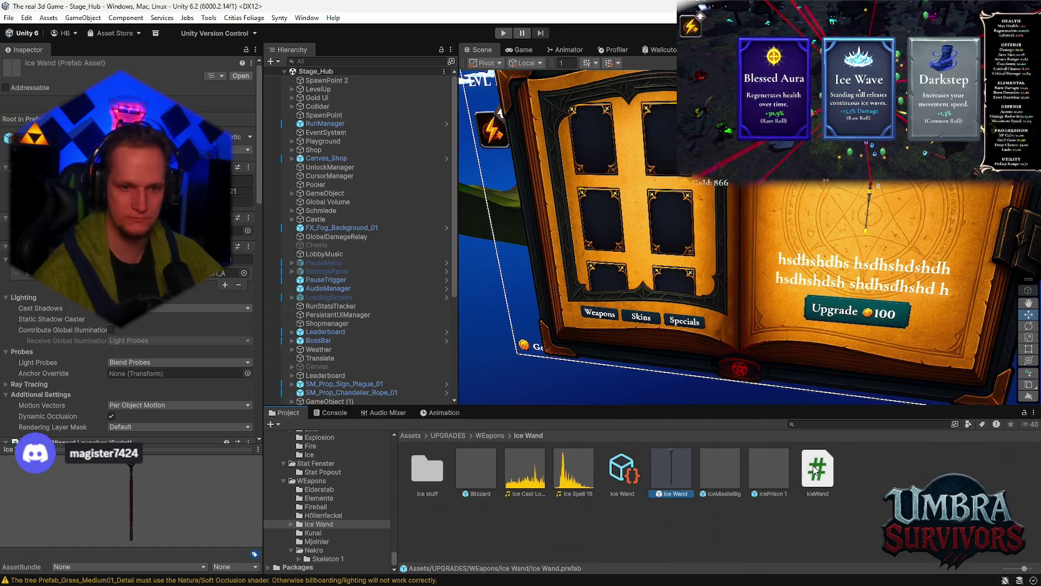
scroll(345, 522, down, 10)
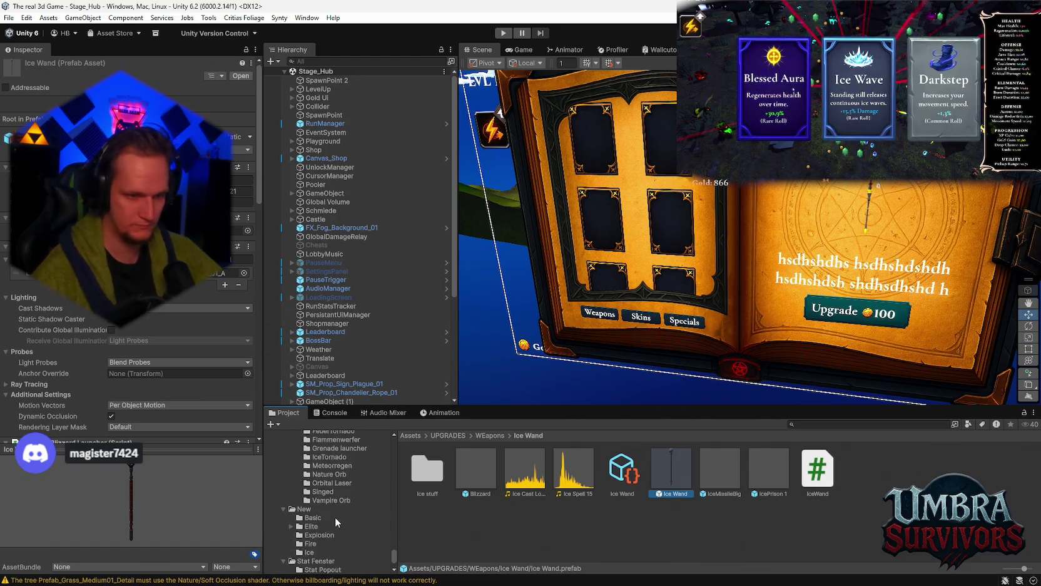
click(341, 481)
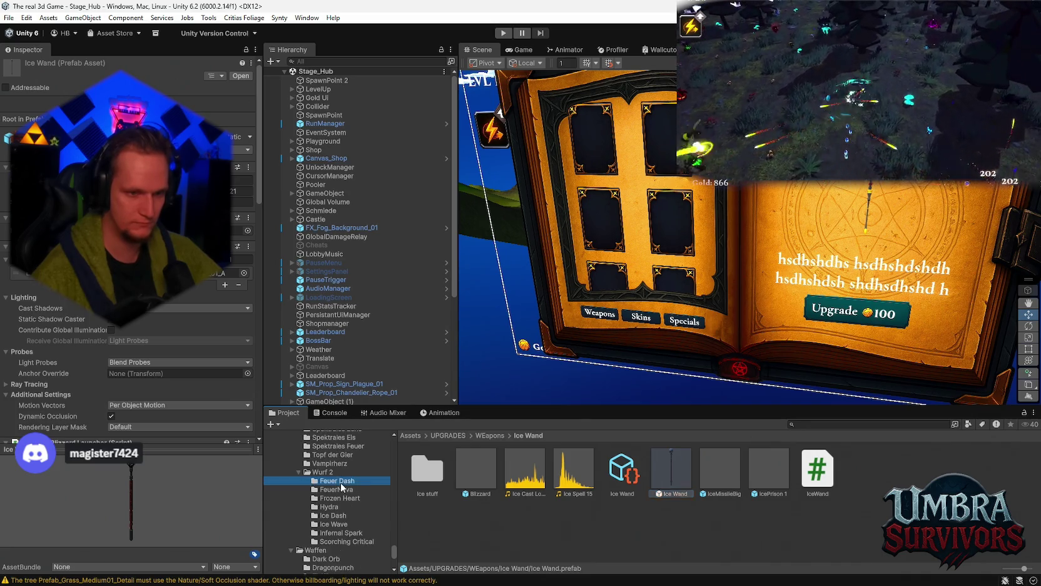
click(619, 476)
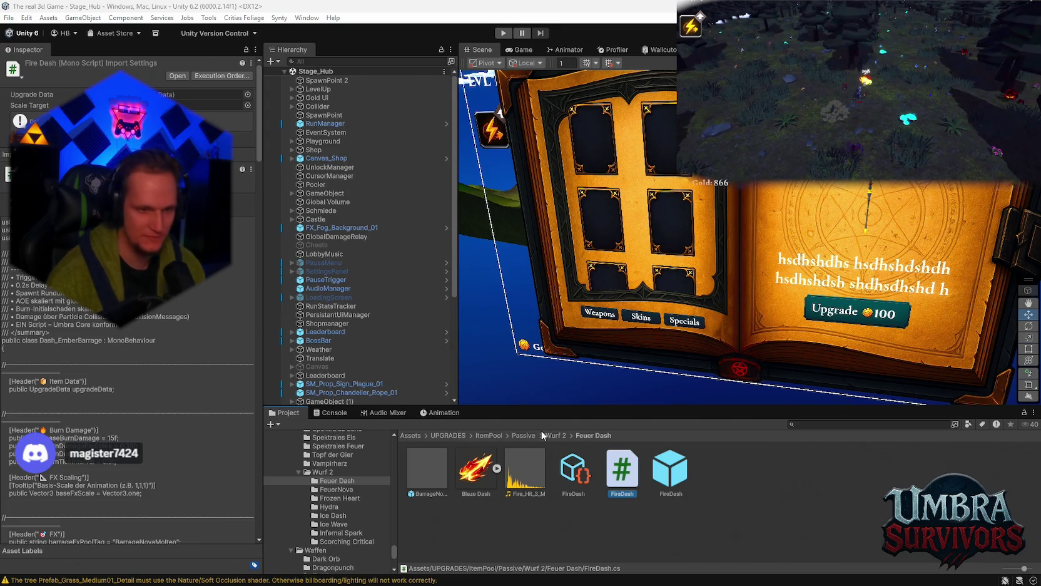
scroll(358, 520, up, 5)
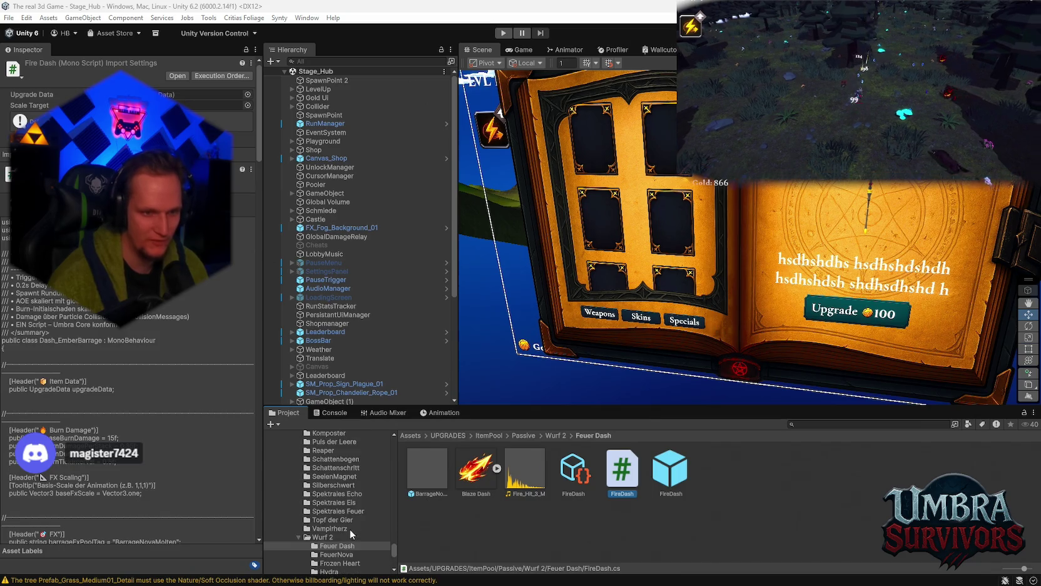
- Create an empty C# script named IceWandTrigger in the Weapons > Ice Wand folder
scroll(356, 539, down, 10)
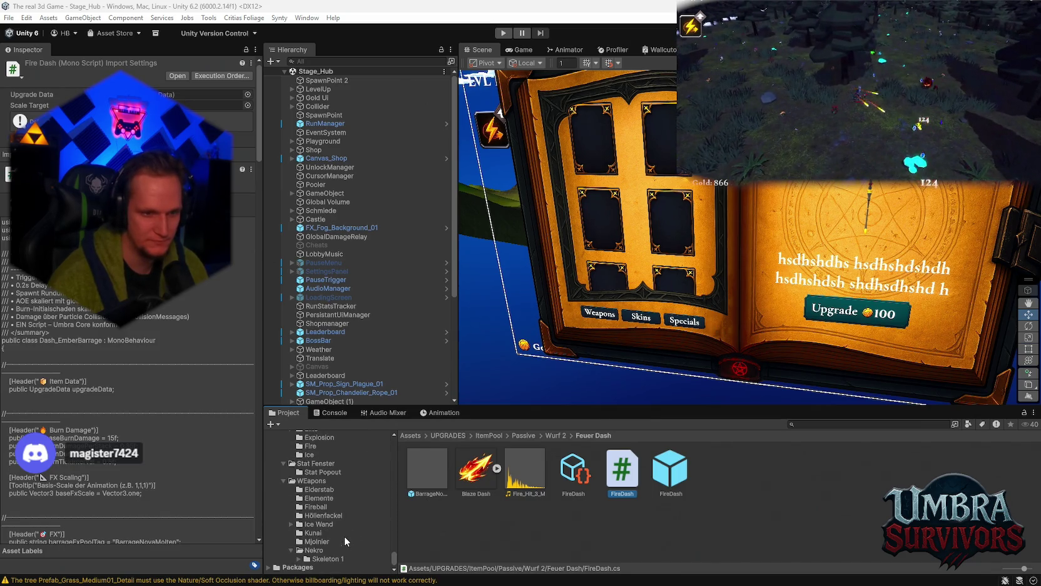
click(319, 525)
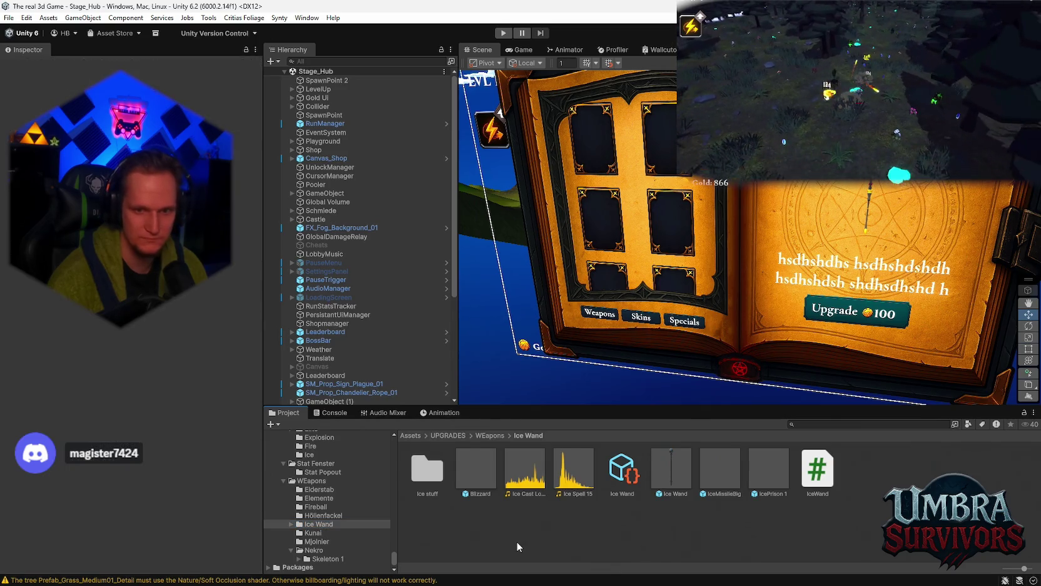
right_click(517, 540)
mouse_move(546, 214)
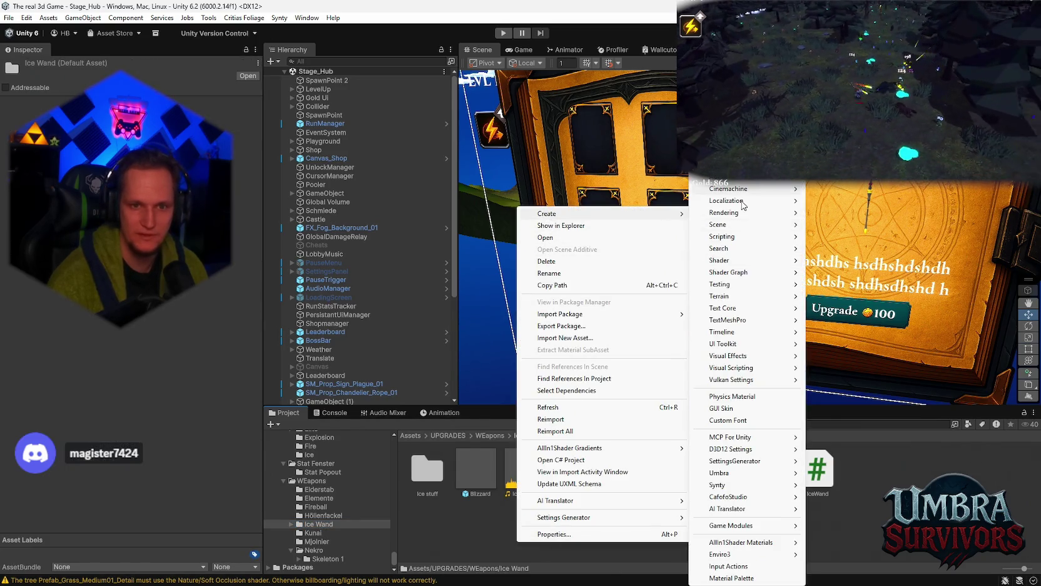
mouse_move(753, 242)
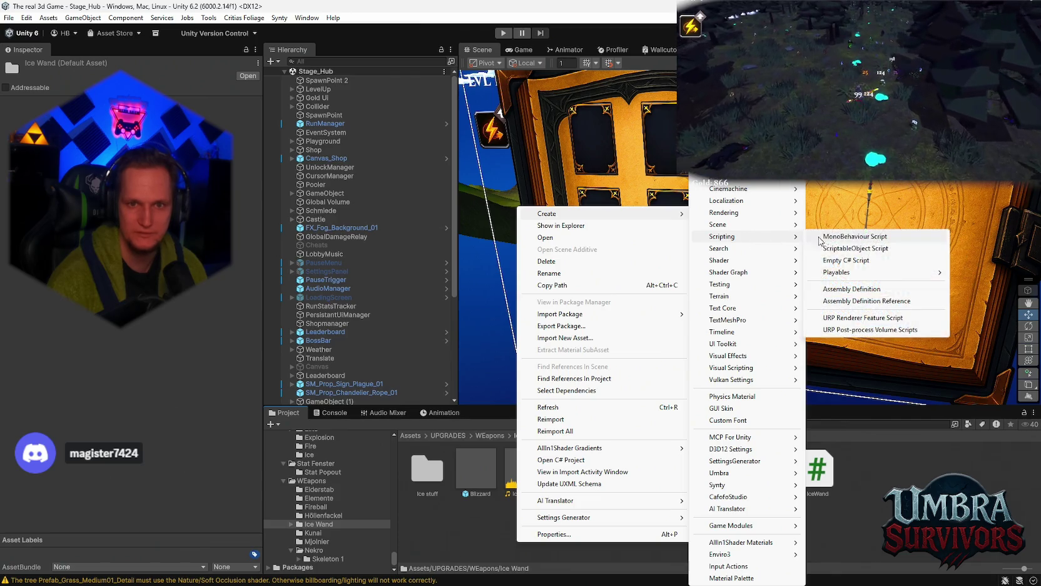
click(835, 261)
text(Ice)
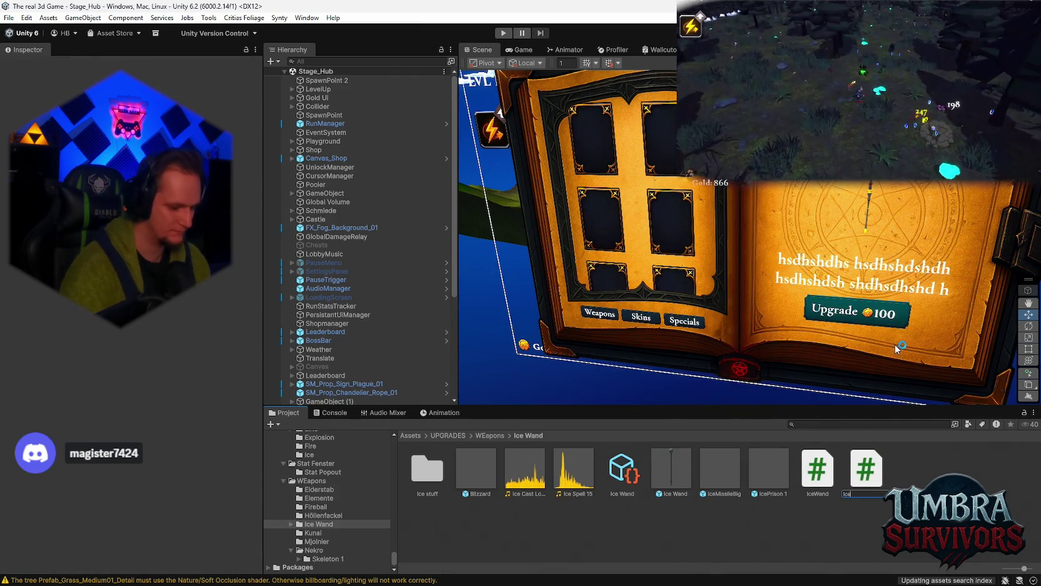
text(WandTrigger)
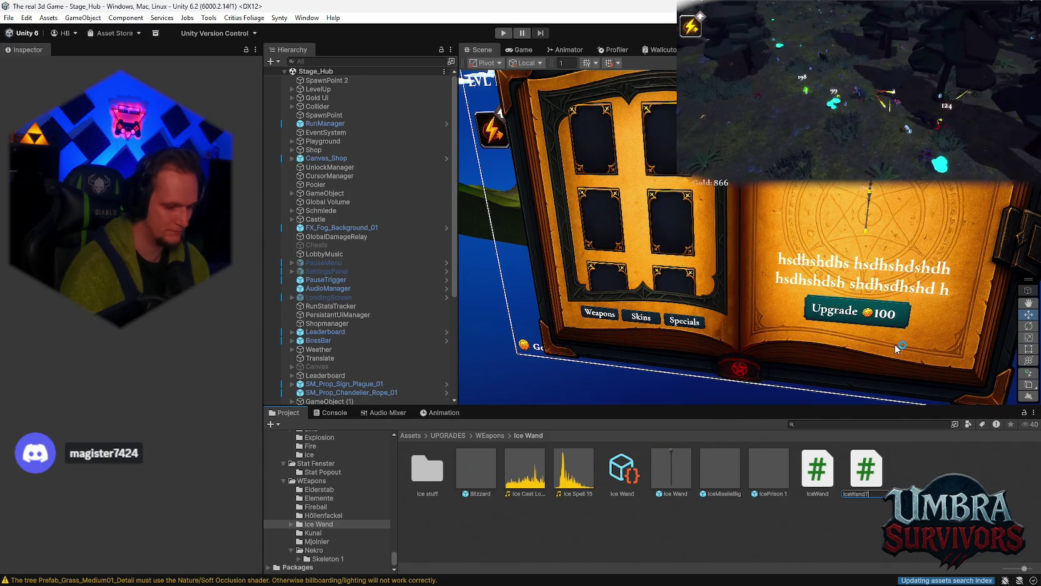
click(873, 454)
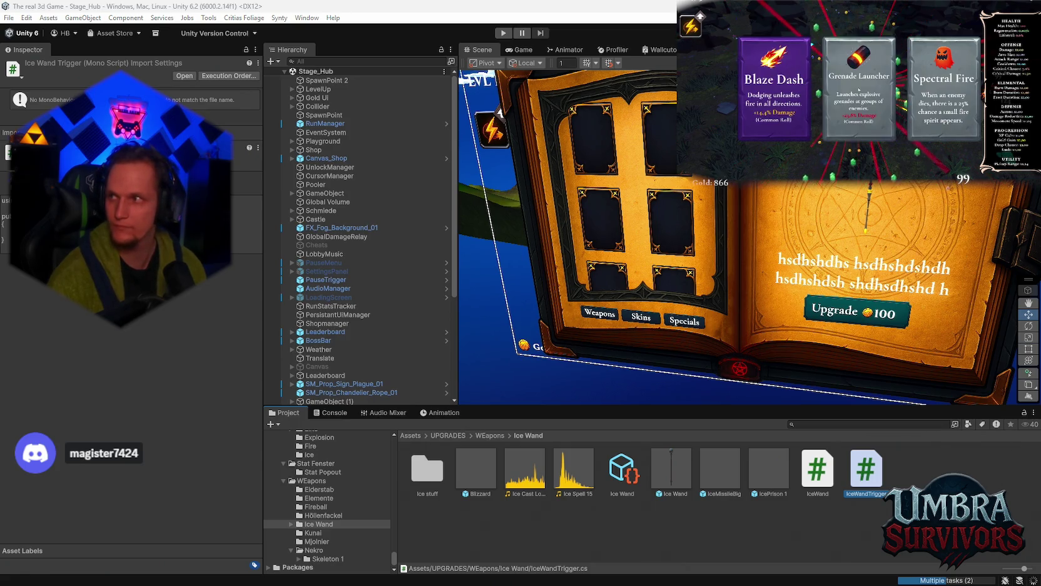
click(858, 90)
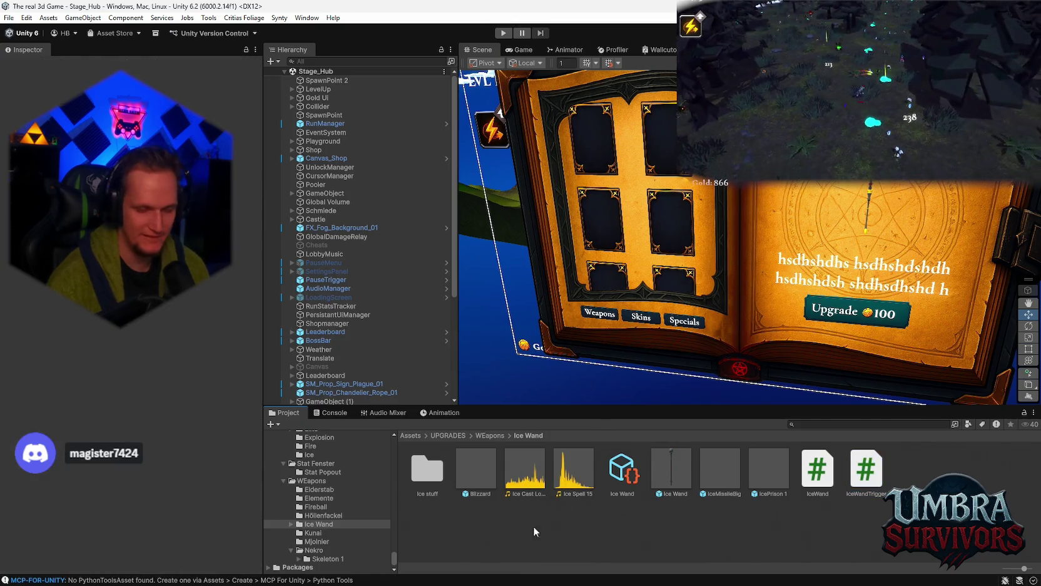
click(323, 412)
click(273, 425)
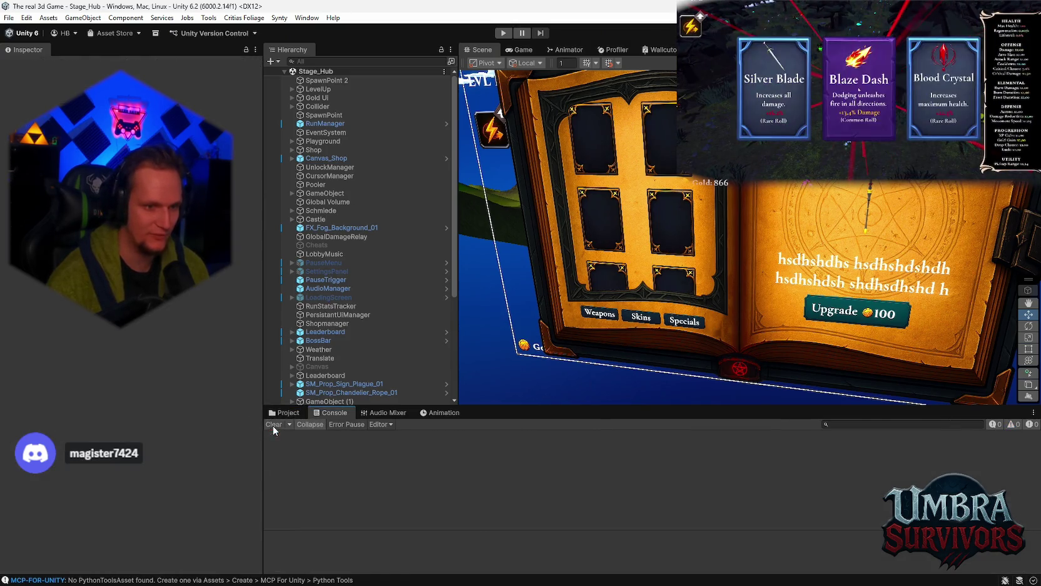
click(285, 413)
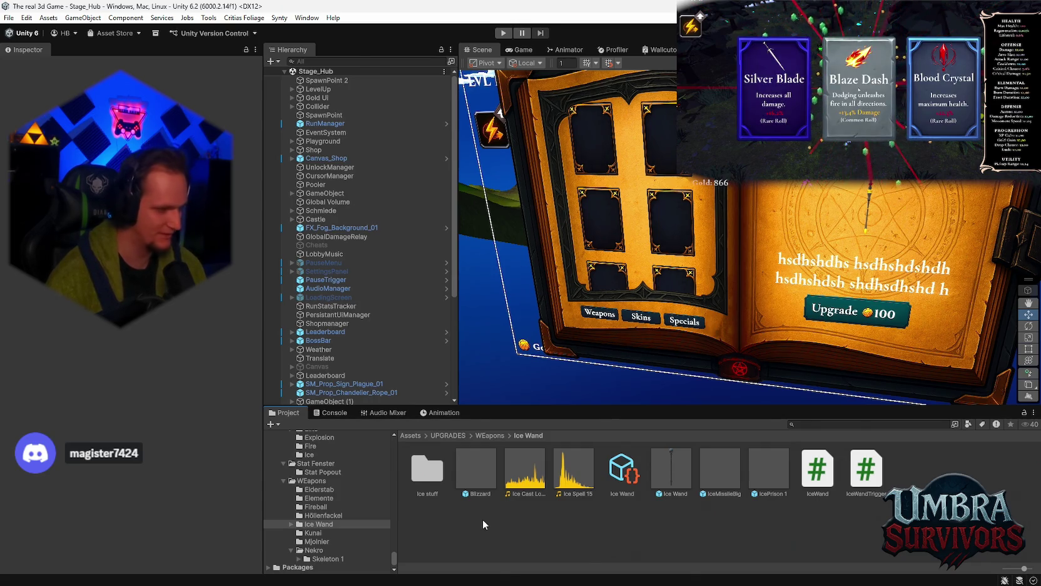
click(330, 412)
click(285, 413)
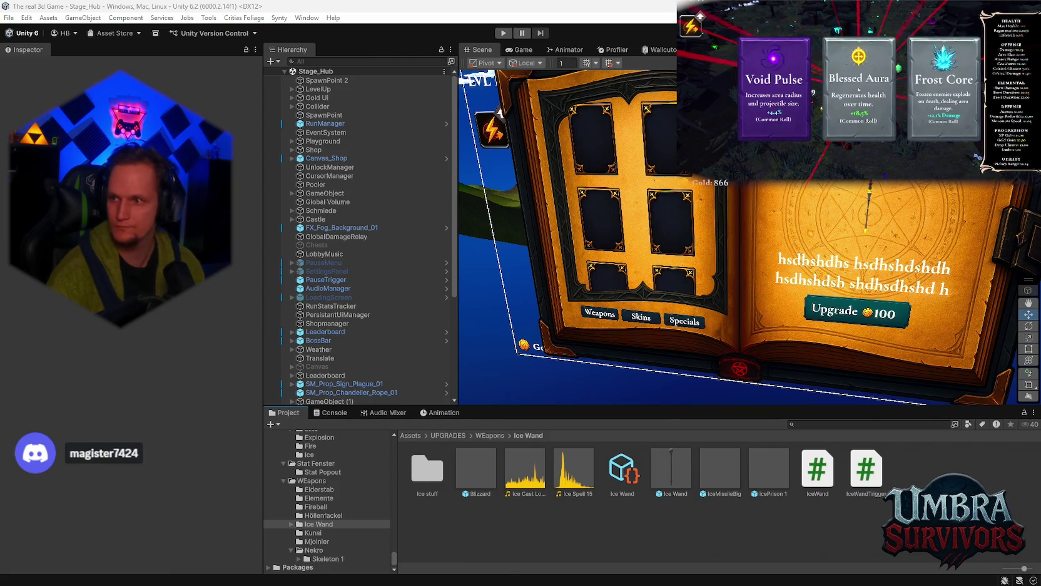
- Take a card from the Void Pulse/Blessed Aura/Frost Core offer, then choose Scorched Ground next
click(857, 89)
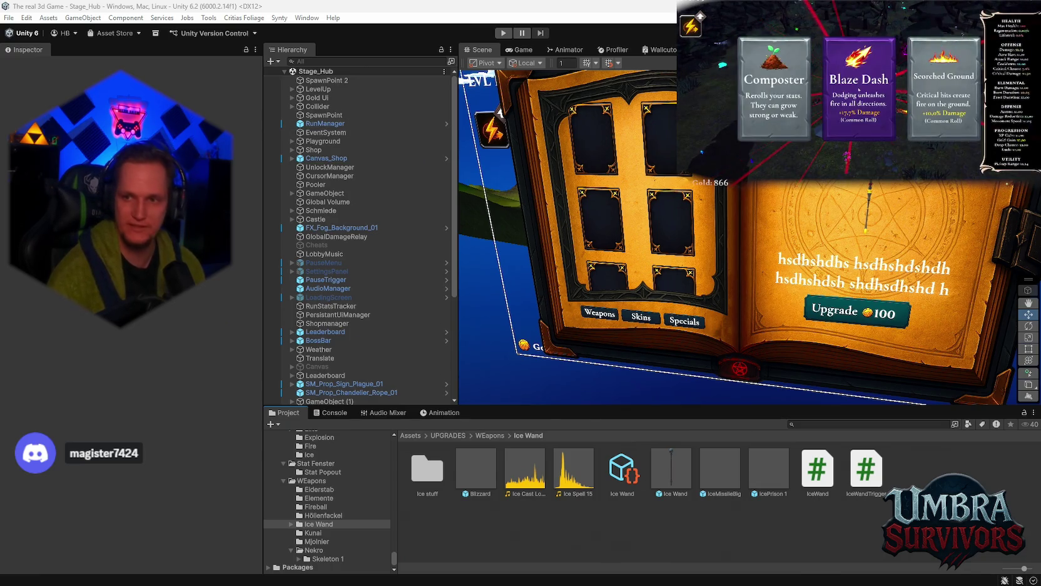
key(Right)
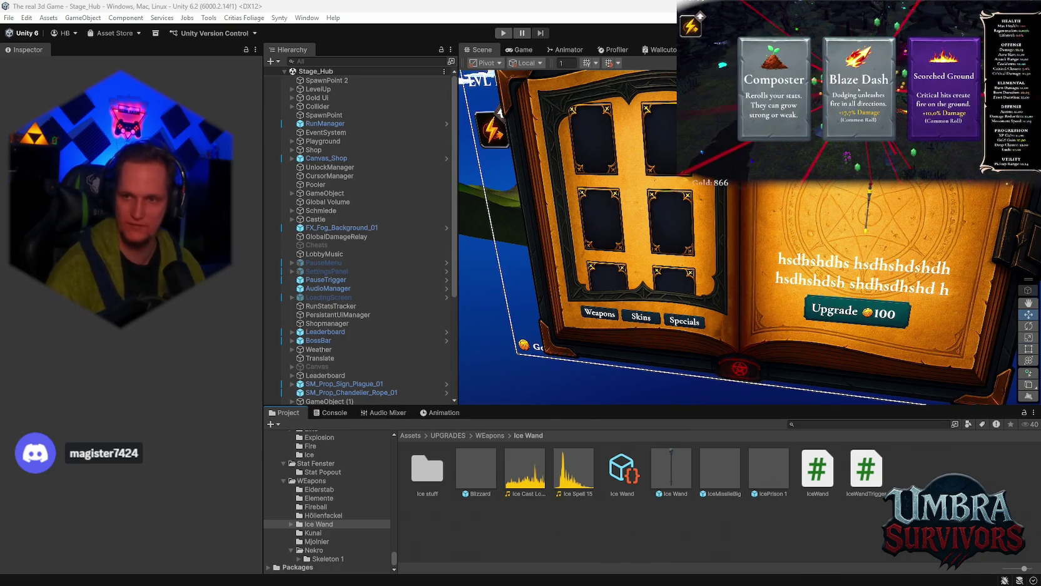
key(Return)
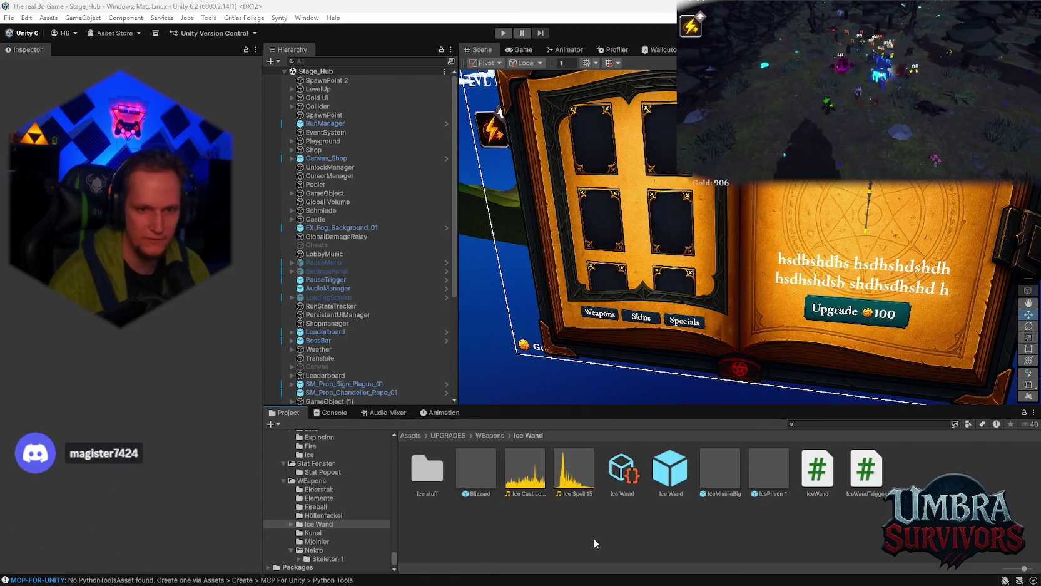
- Open the Blizzard prefab and attach the IceWandTrigger script to IceFloorTrail
double_click(488, 482)
click(327, 95)
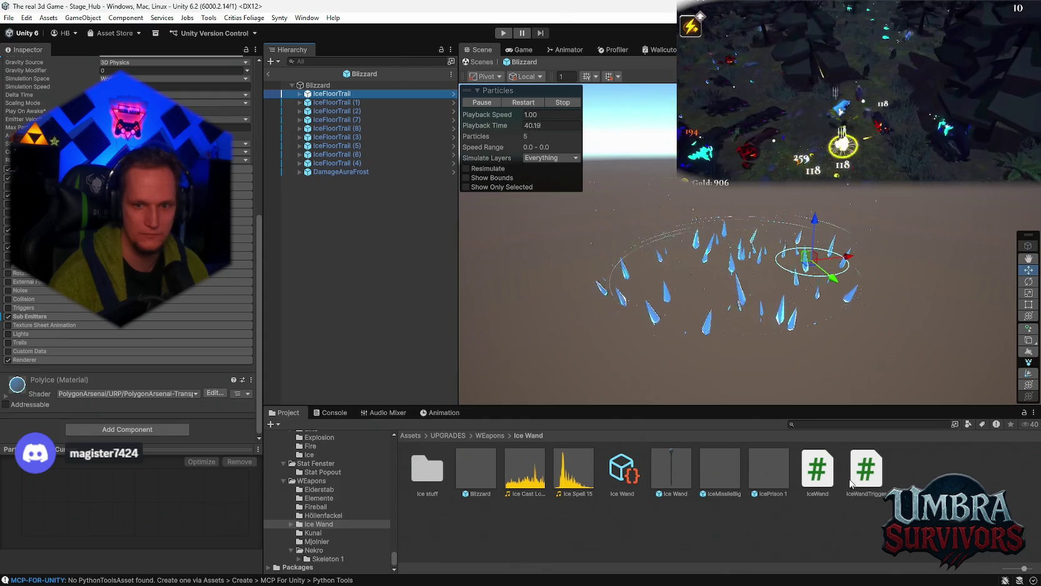
drag(851, 482, 72, 399)
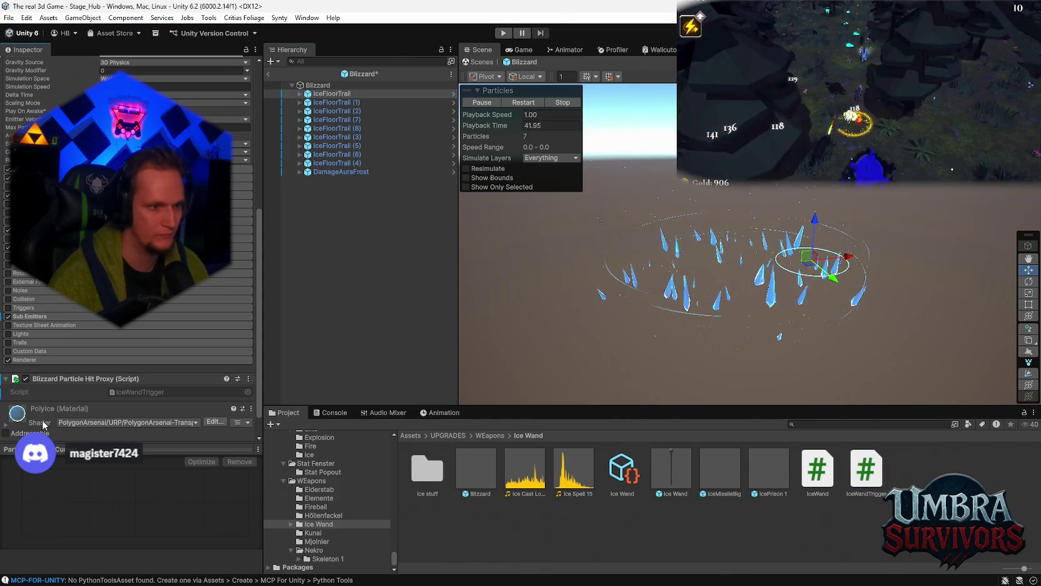
- Attach IceWandTrigger to IceFloorTrail (1)–(4) and DamageAuraFrost as a Blizzard Particle Hit Proxy
click(333, 103)
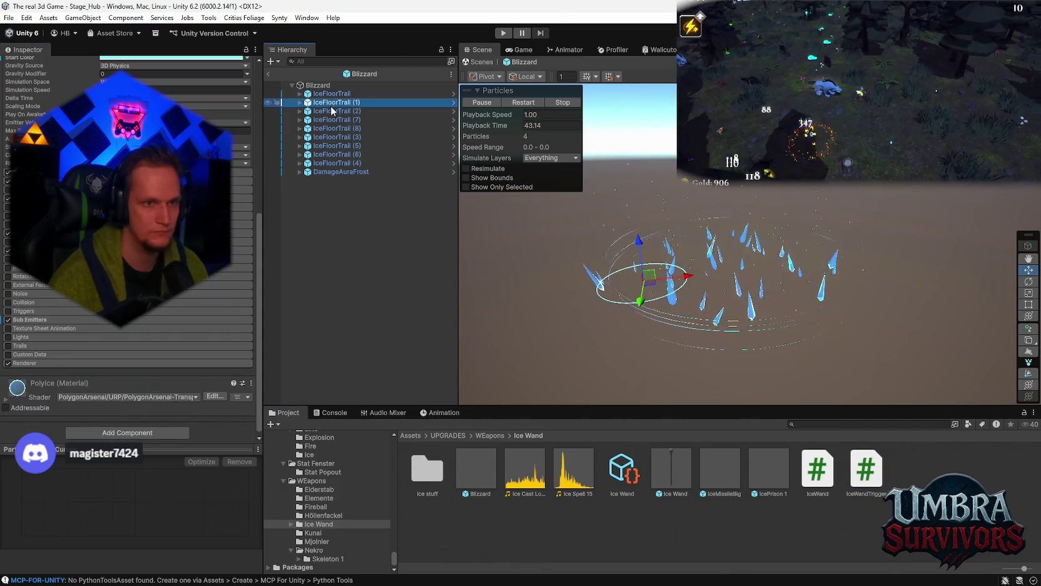
shift+click(330, 164)
drag(867, 483, 55, 397)
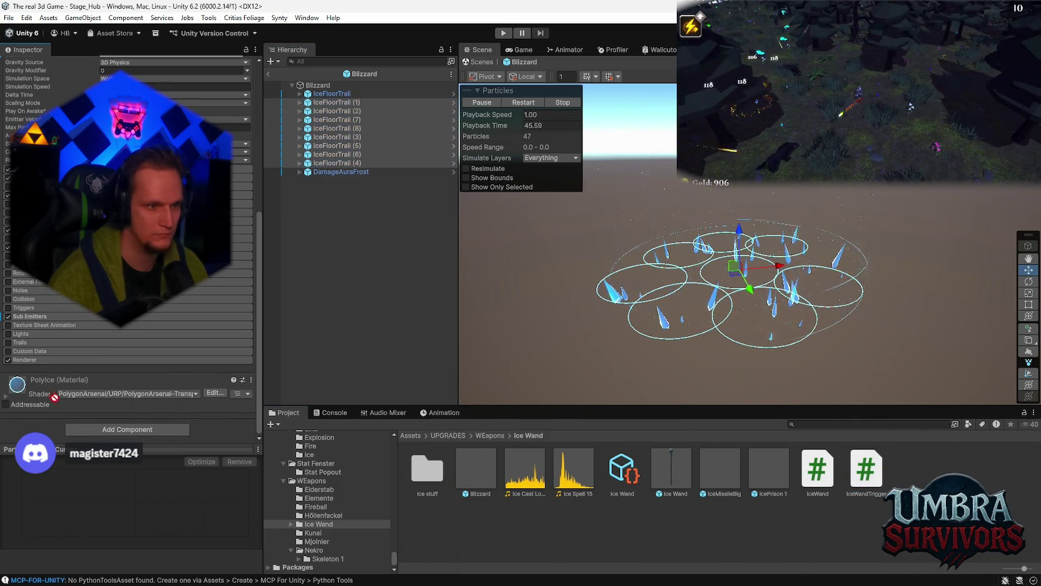
click(338, 171)
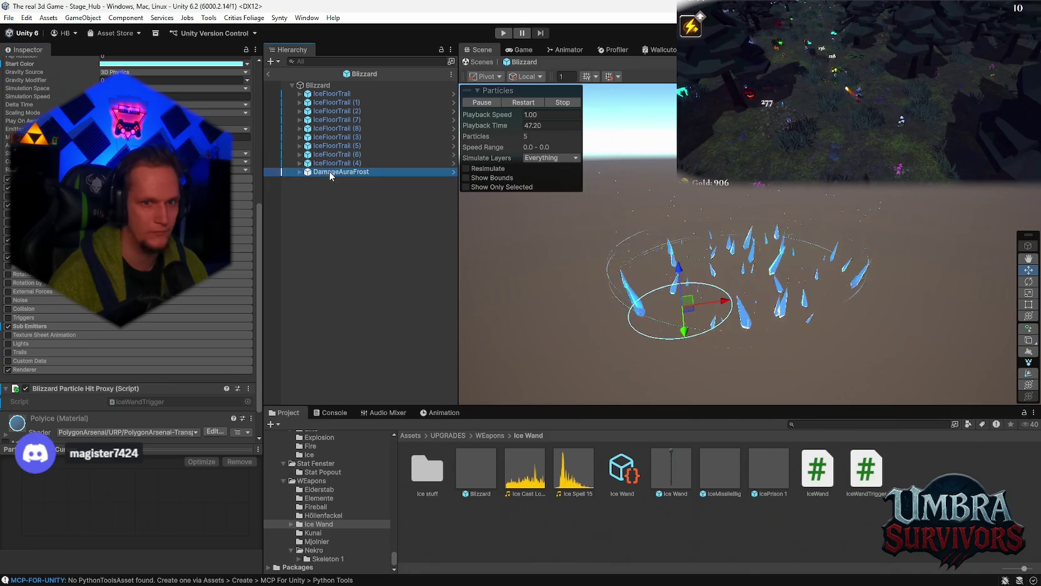
drag(844, 480, 110, 397)
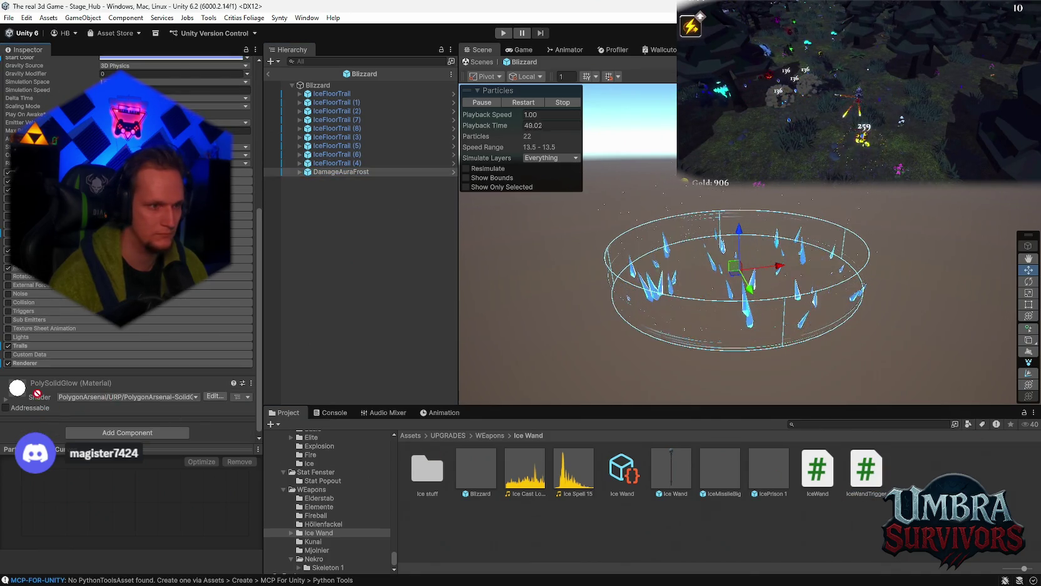
drag(33, 427, 37, 430)
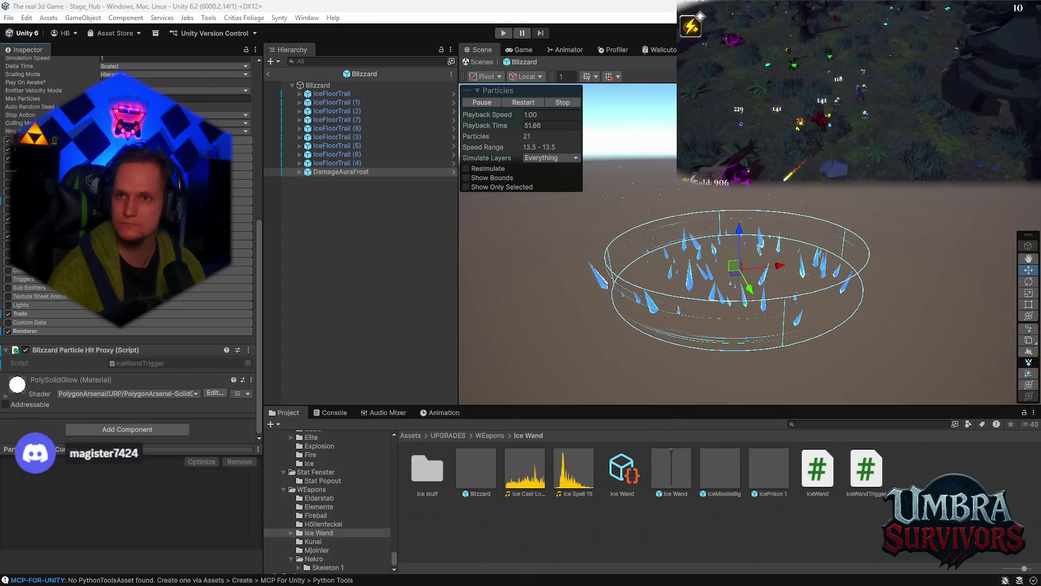
- Enable particle Collision on IceFloorTrail through DamageAuraFrost and set its Type to World
click(323, 93)
shift+click(333, 172)
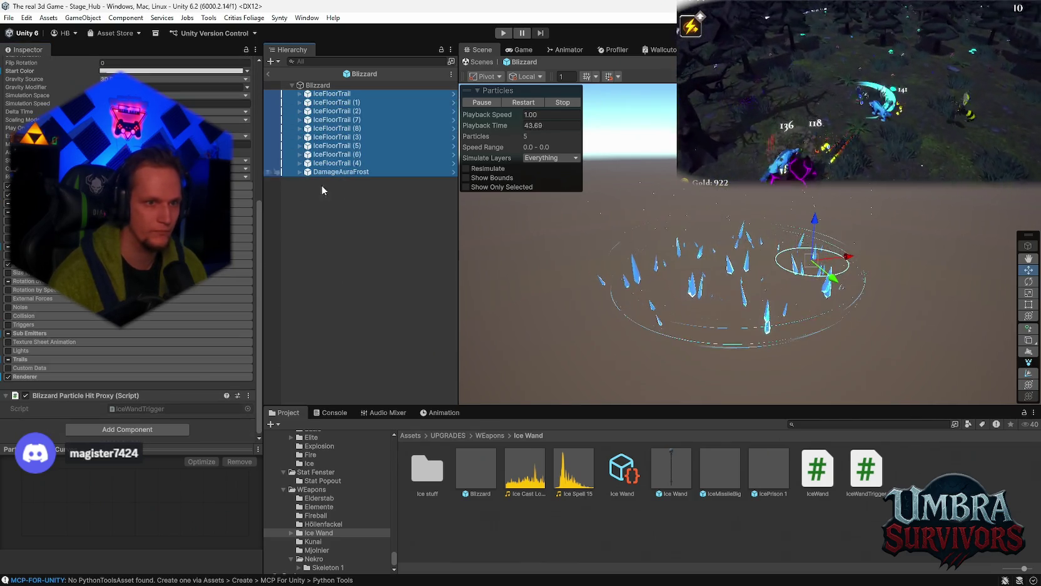
click(8, 315)
click(35, 316)
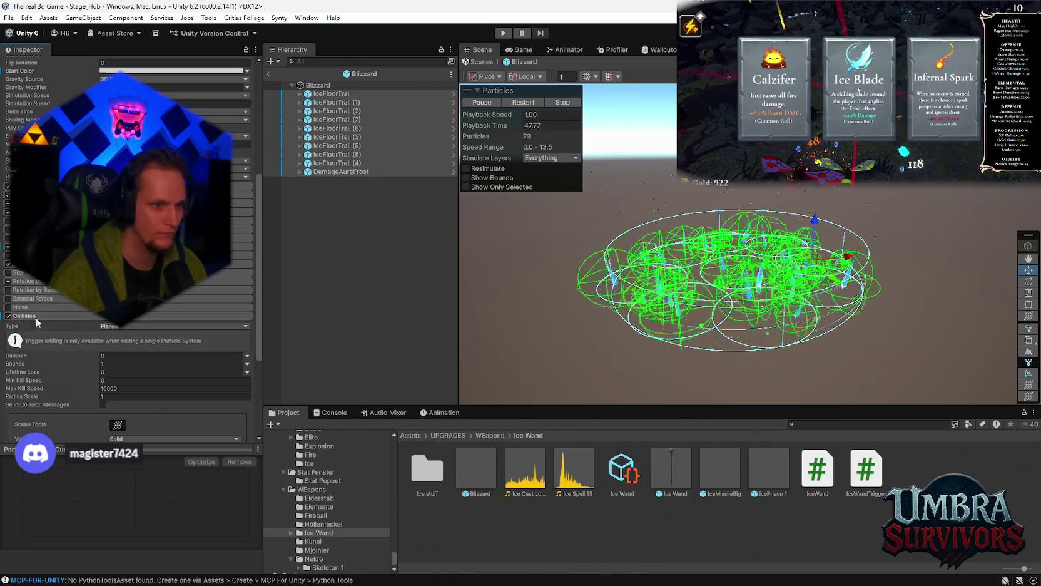
click(114, 325)
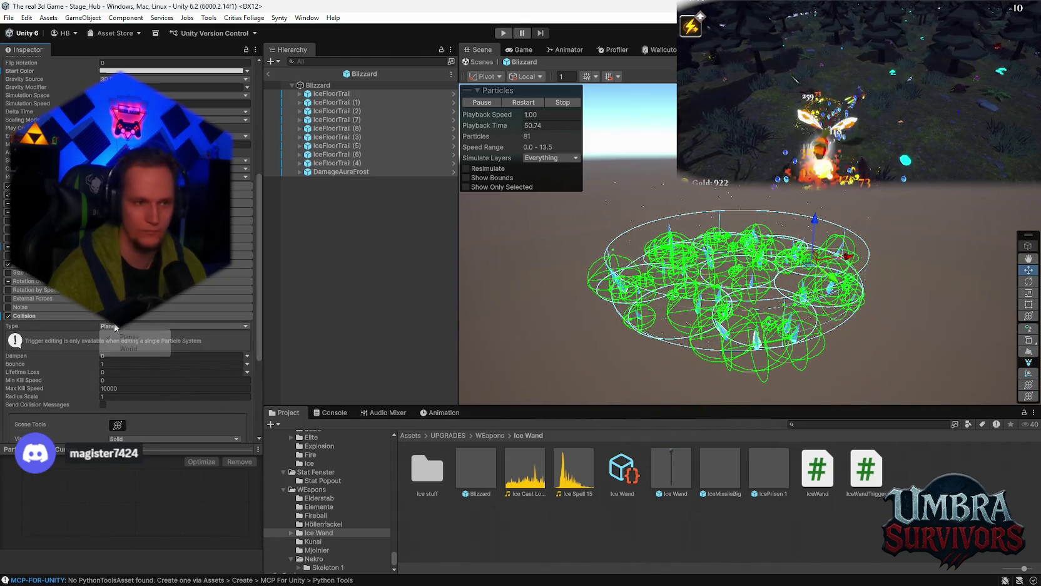
click(123, 348)
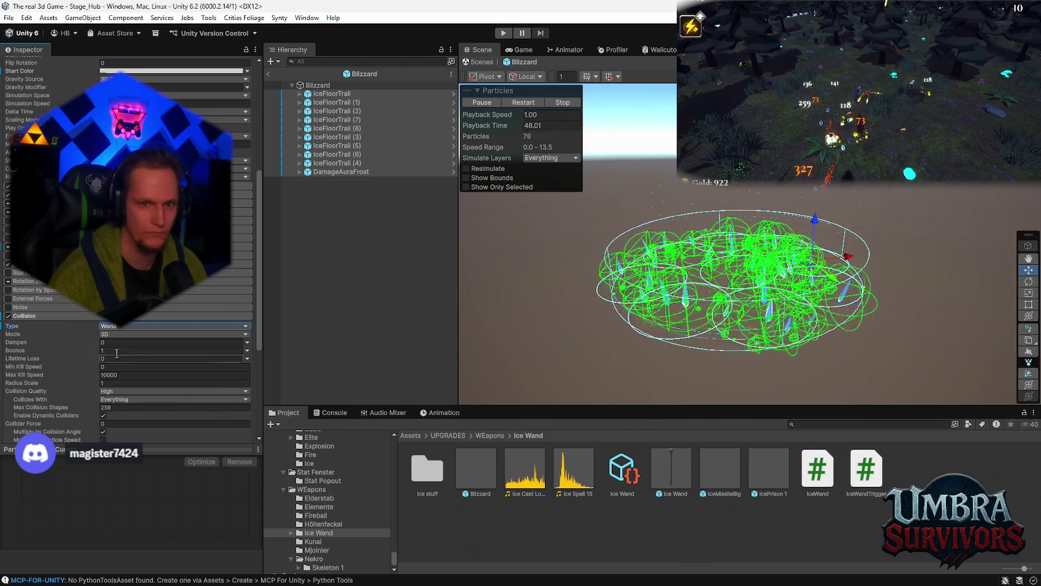
- Toggle Send Collision Messages, check the Collides With layers, and exit to Stage_Hub
scroll(88, 340, down, 3)
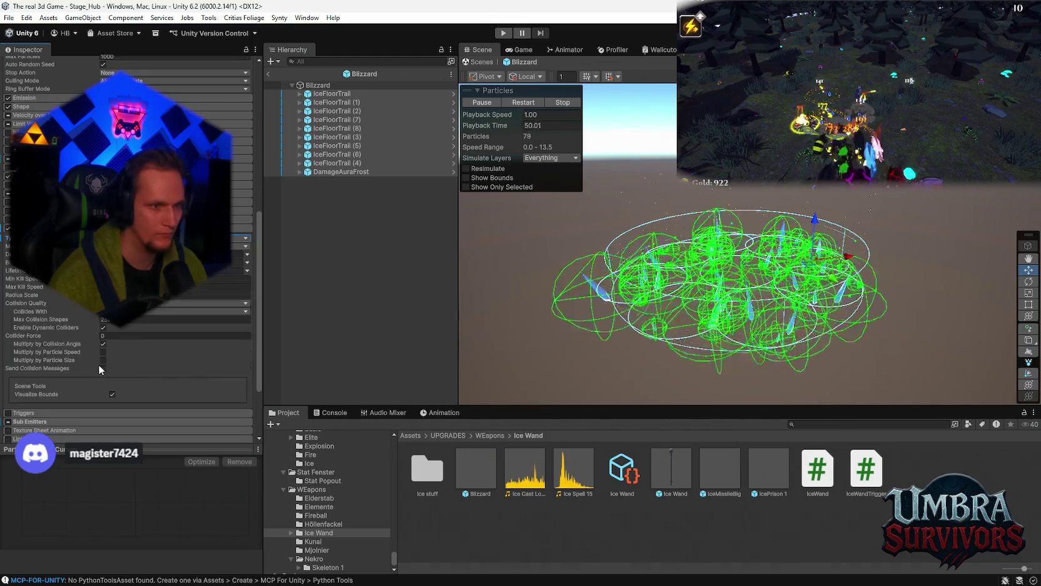
click(102, 368)
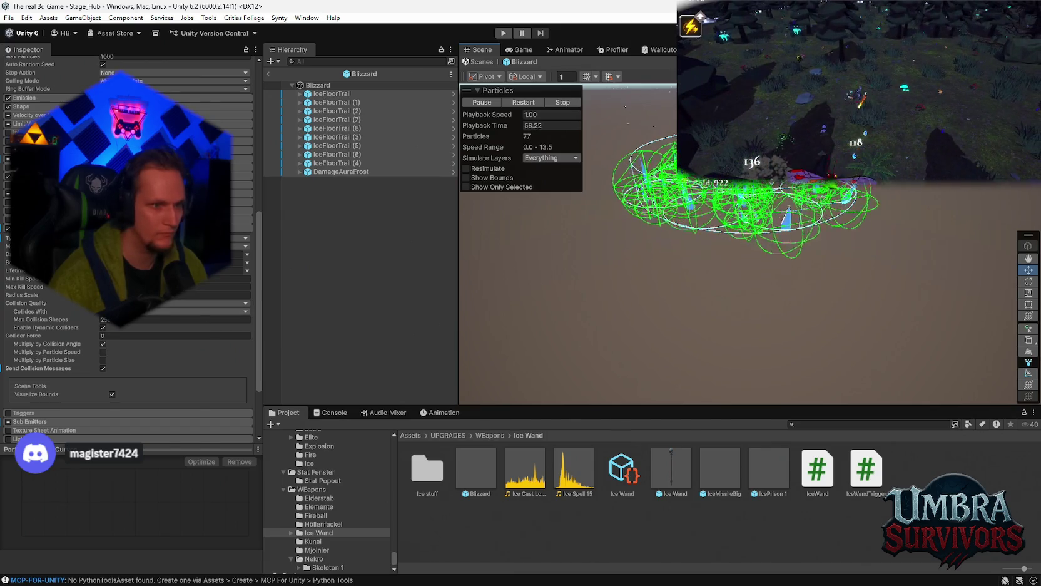
click(124, 311)
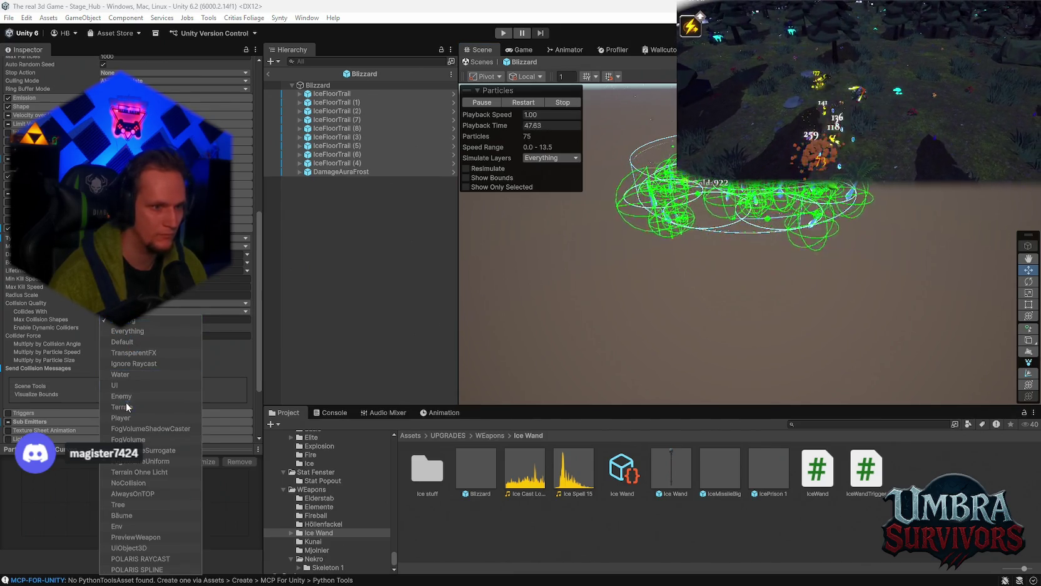
click(572, 344)
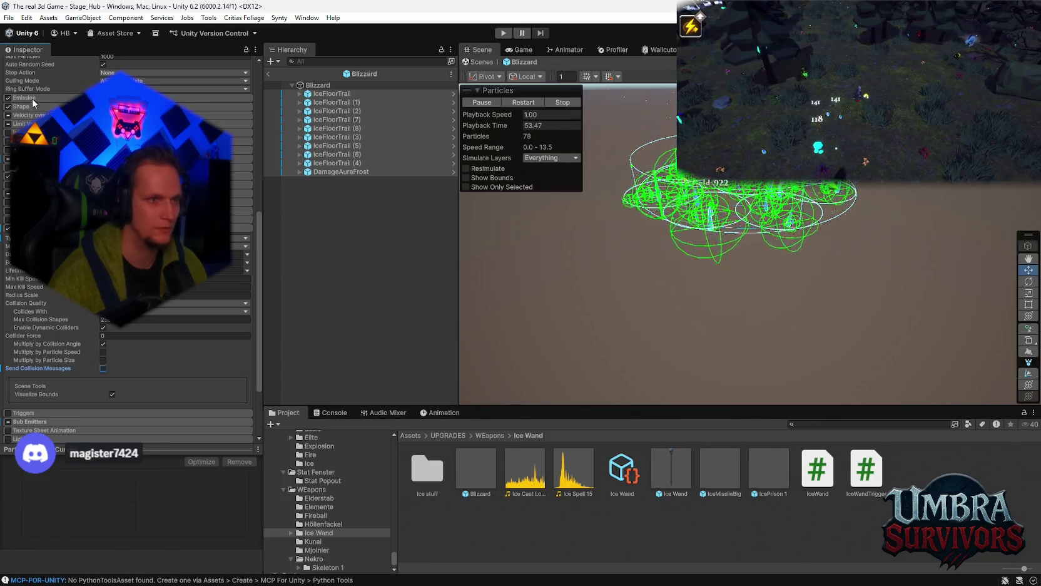
click(268, 73)
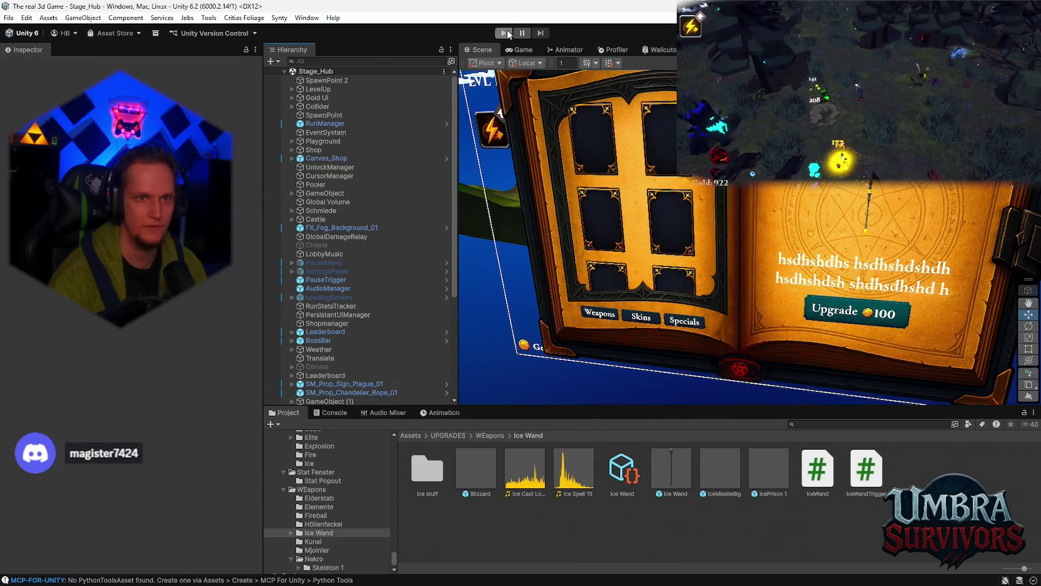
- Enter Play mode, run along the hub path and press E to load Stage 1
key(ctrl+p)
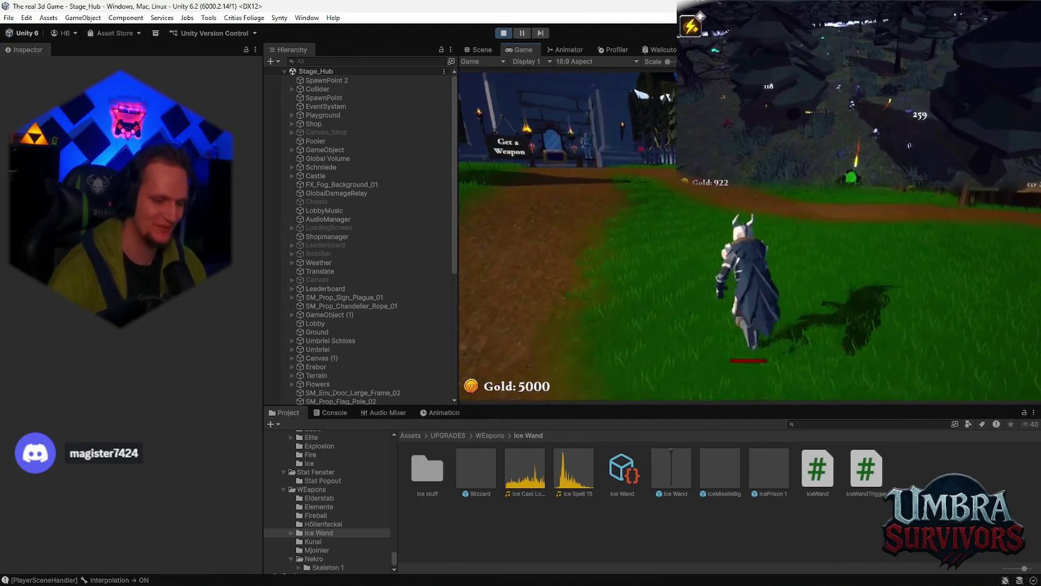
key(w)
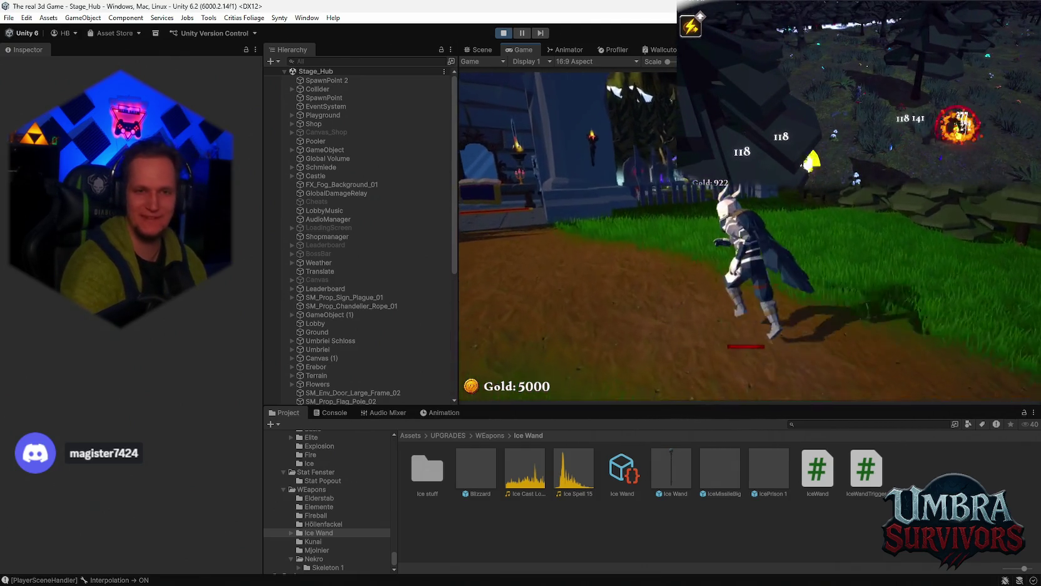
key(w)
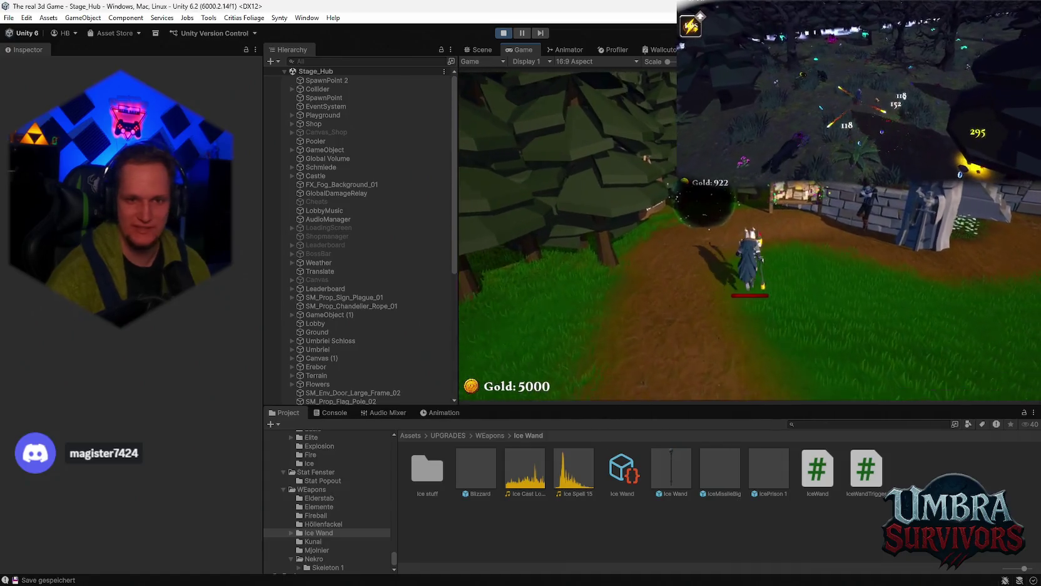
key(e)
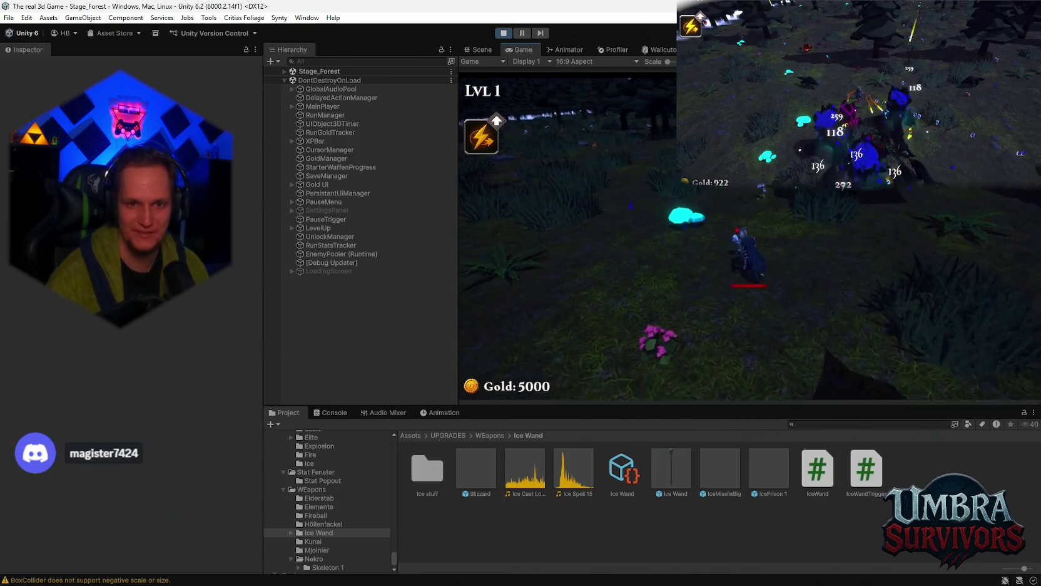
- Use the lightning dash, pause the game, stop play mode and start it again
key(space)
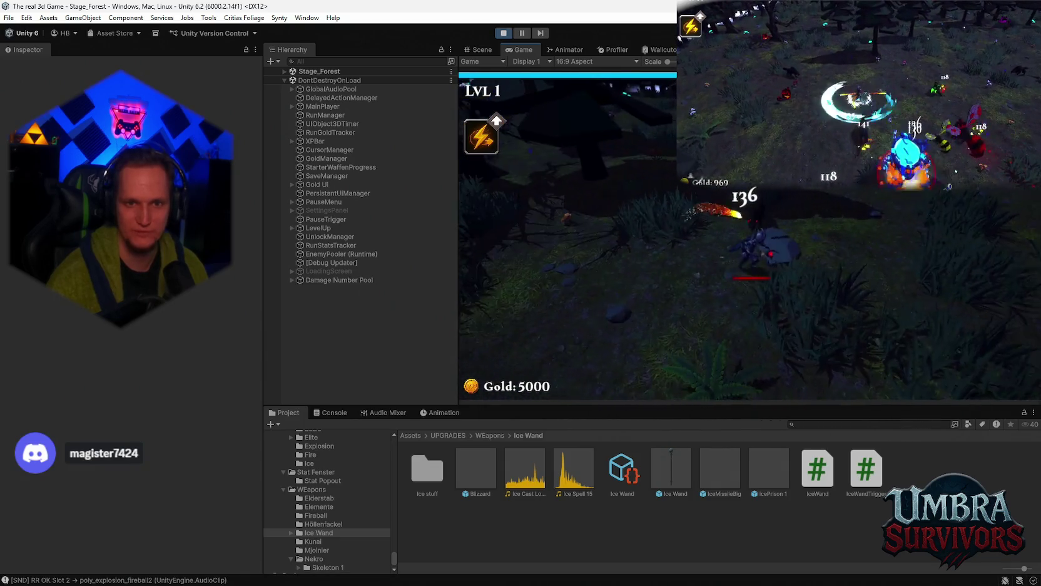
key(Escape)
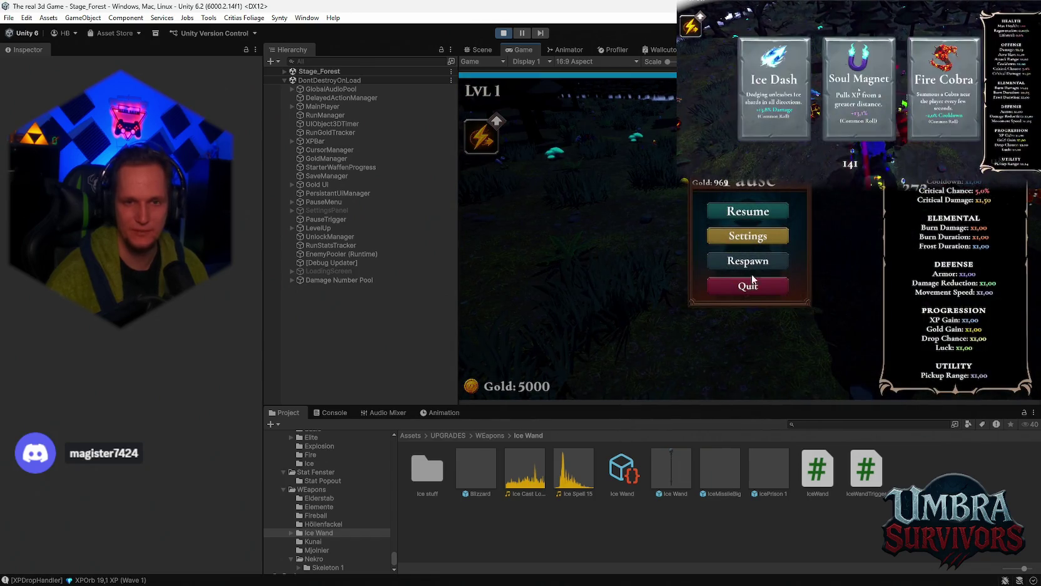
click(504, 33)
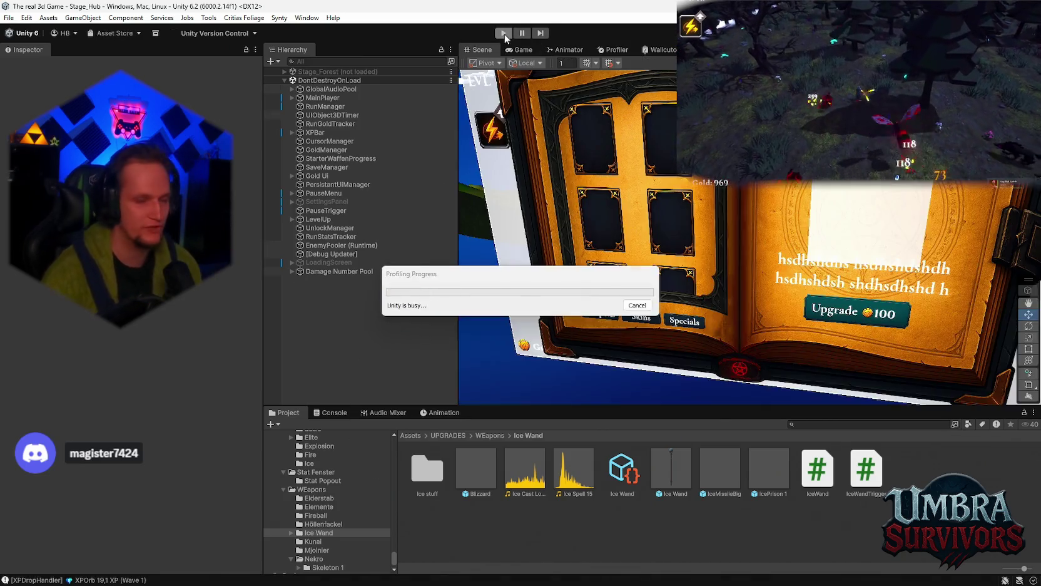
click(506, 34)
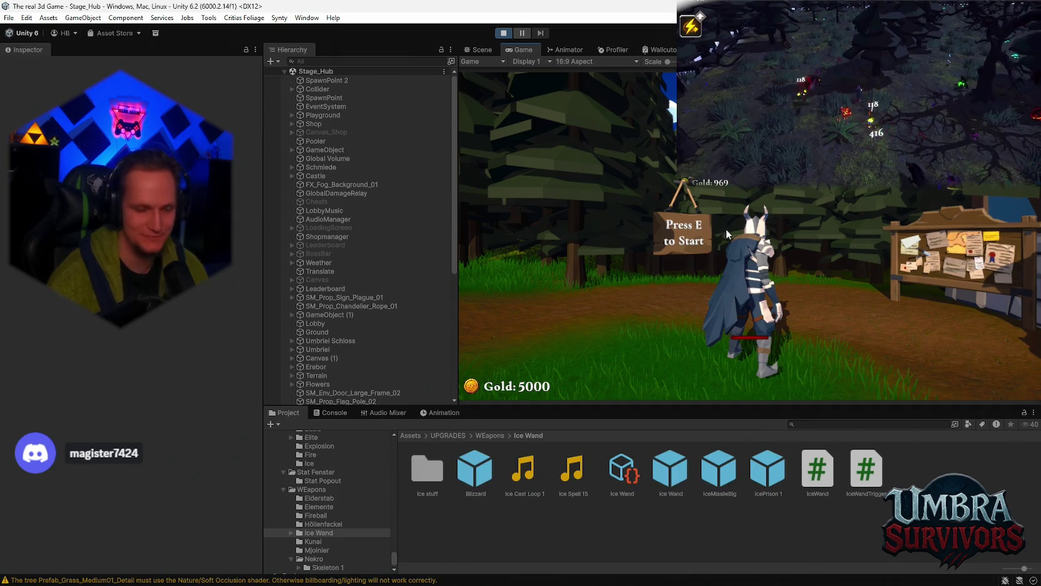
- Pick the Ice Wand from the Get a Weapon book and run up the path
click(713, 234)
key(w)
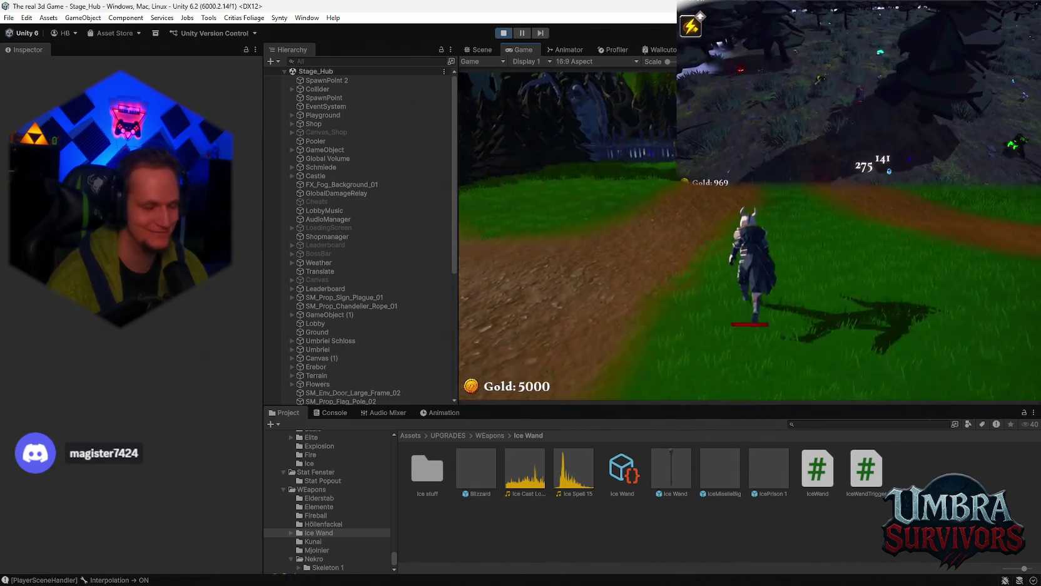
key(a)
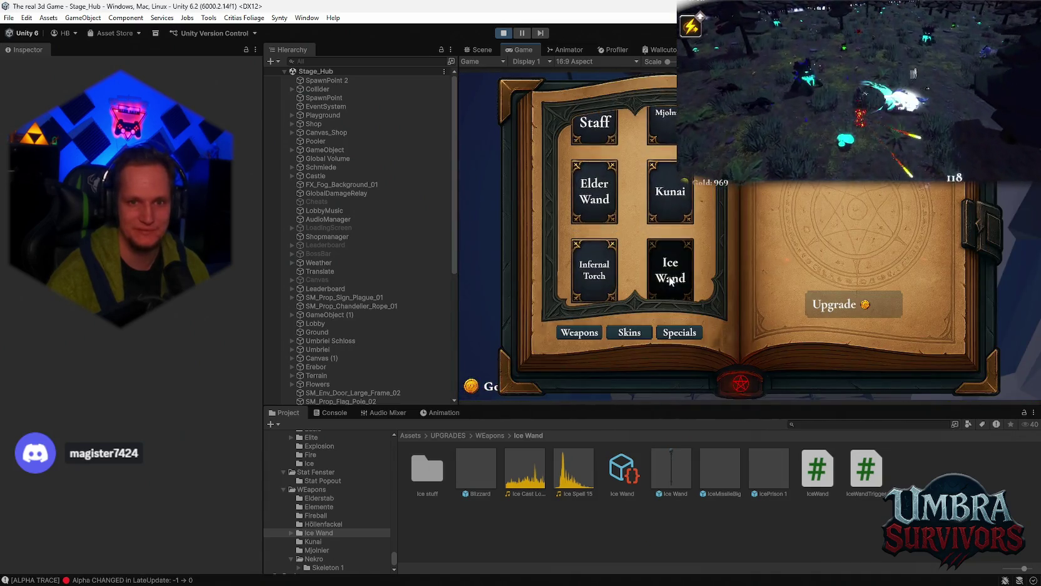
click(670, 281)
key(Escape)
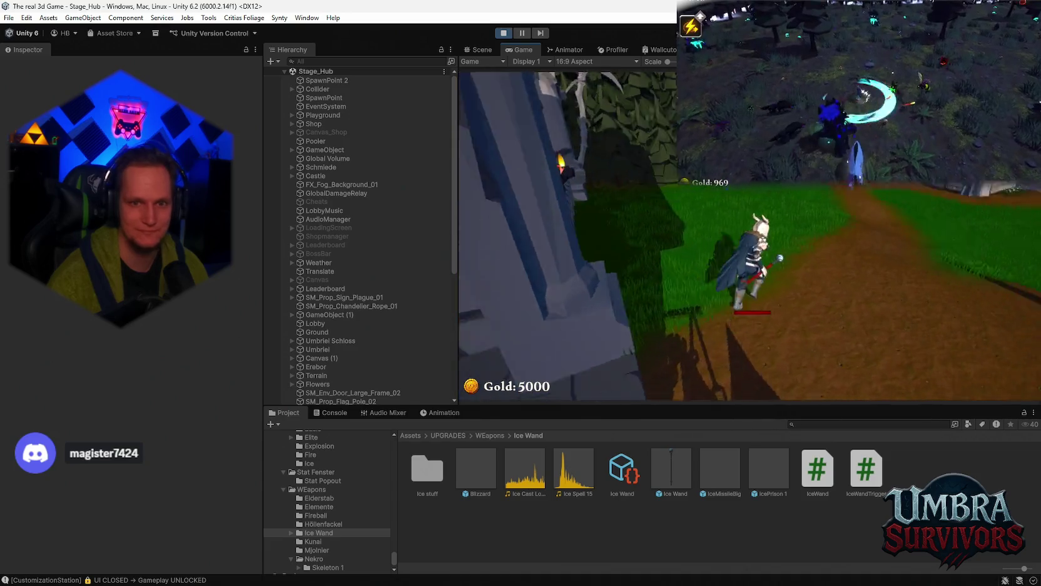
key(a)
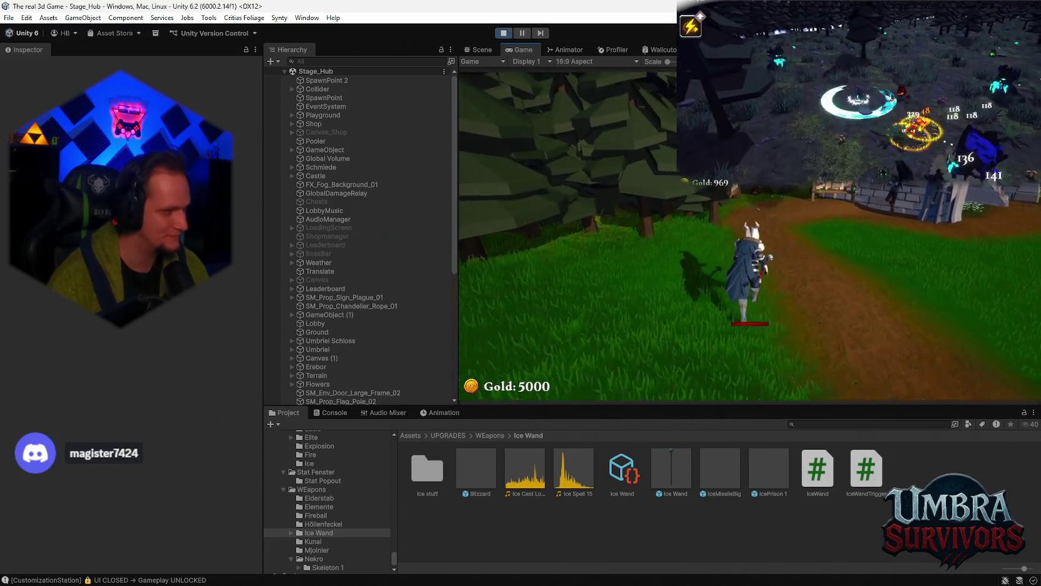
key(w)
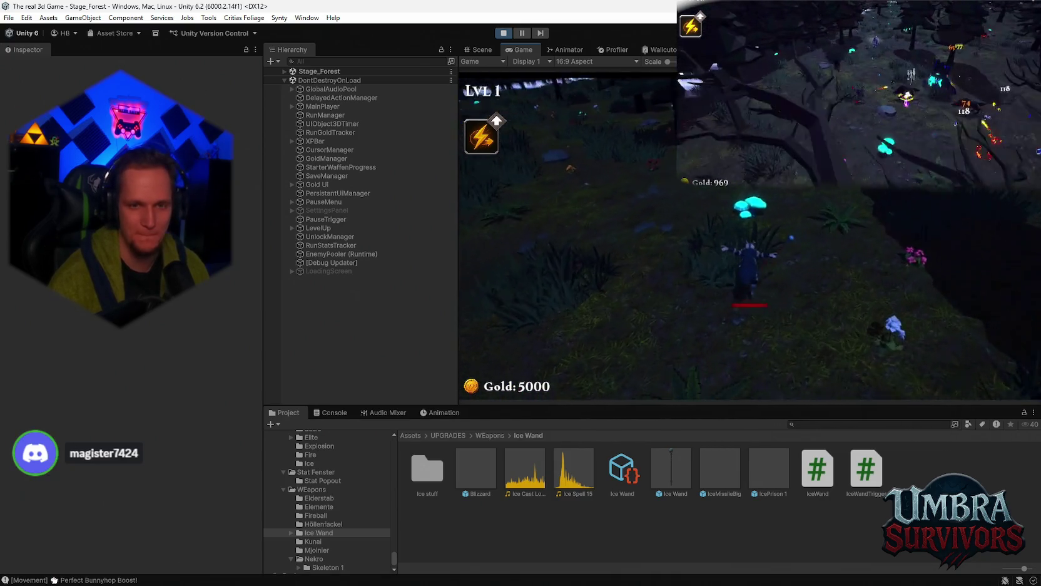
- Run the character around the forest stage with WASD
key(a)
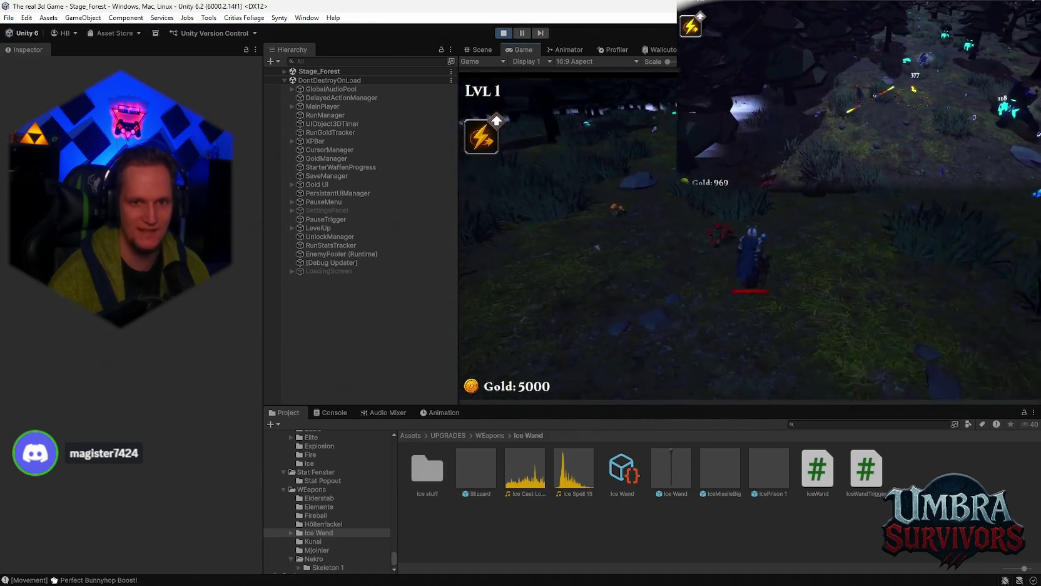
key(w)
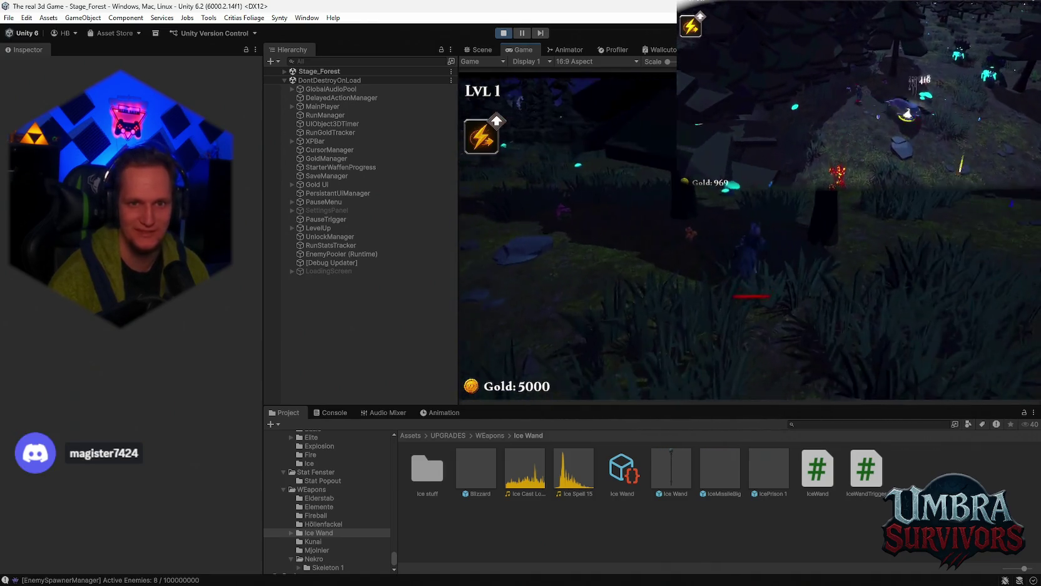
key(s)
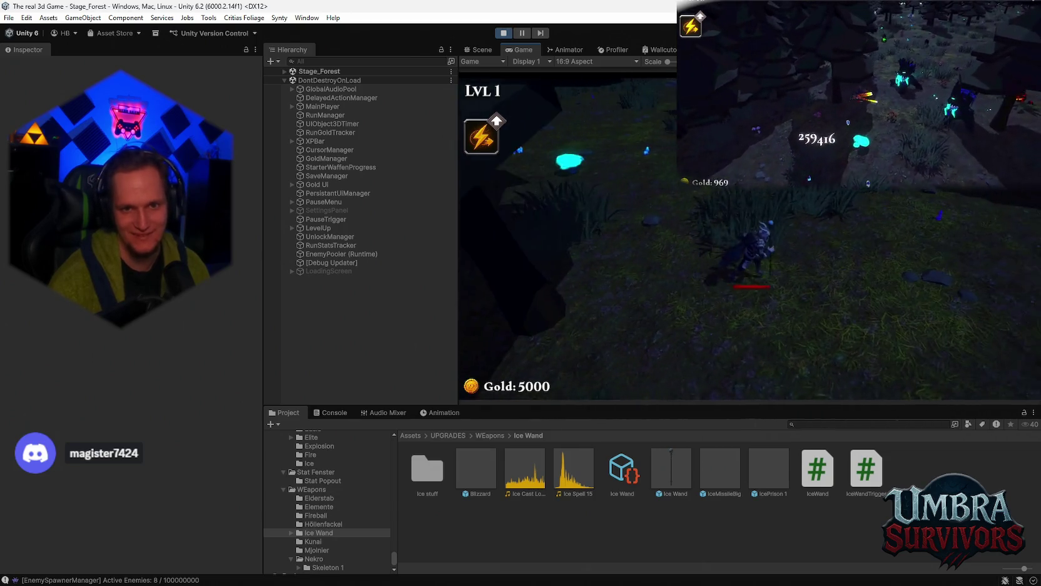
key(d)
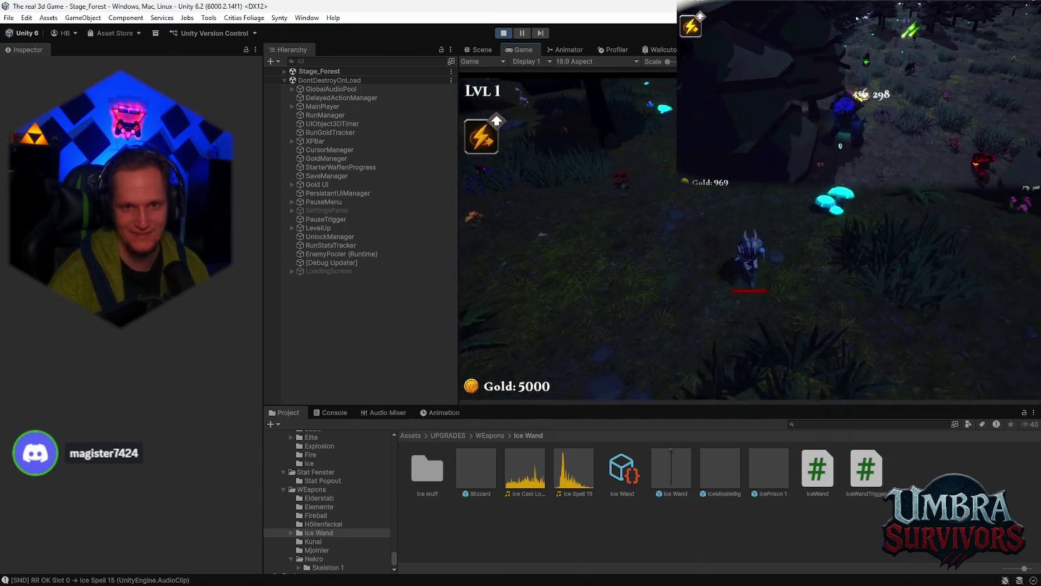
key(w)
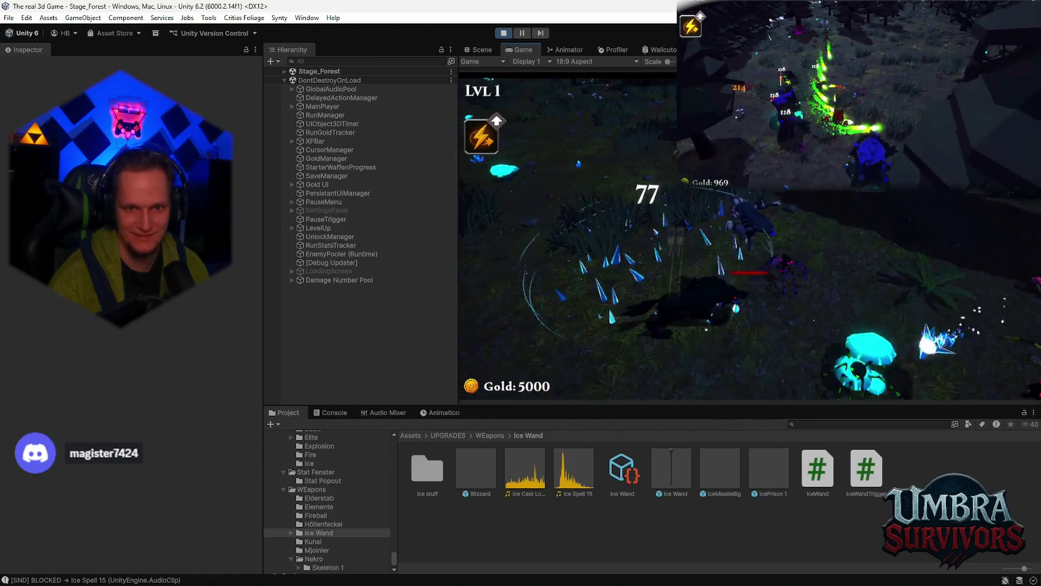
key(d)
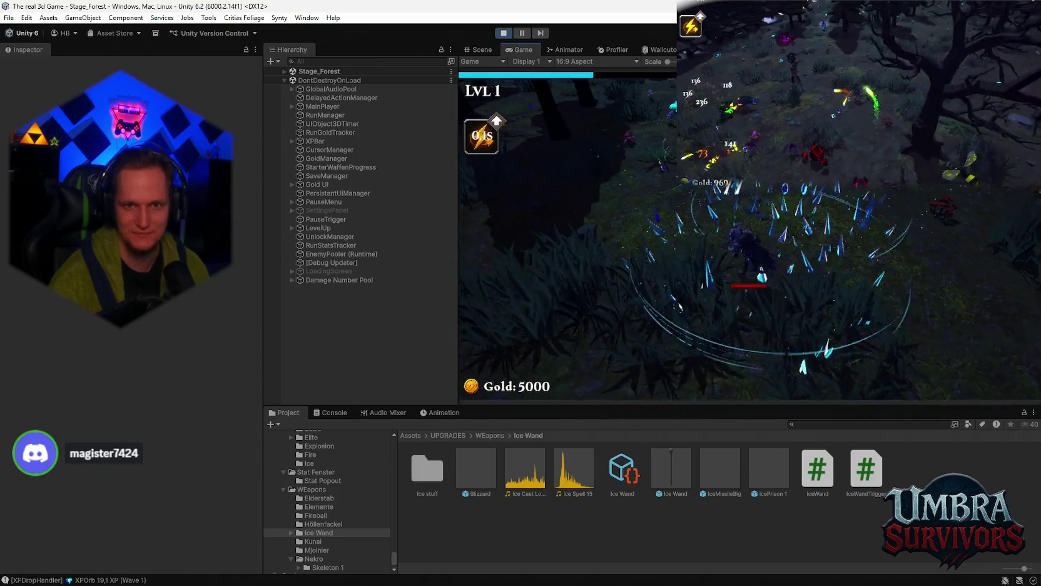
key(a)
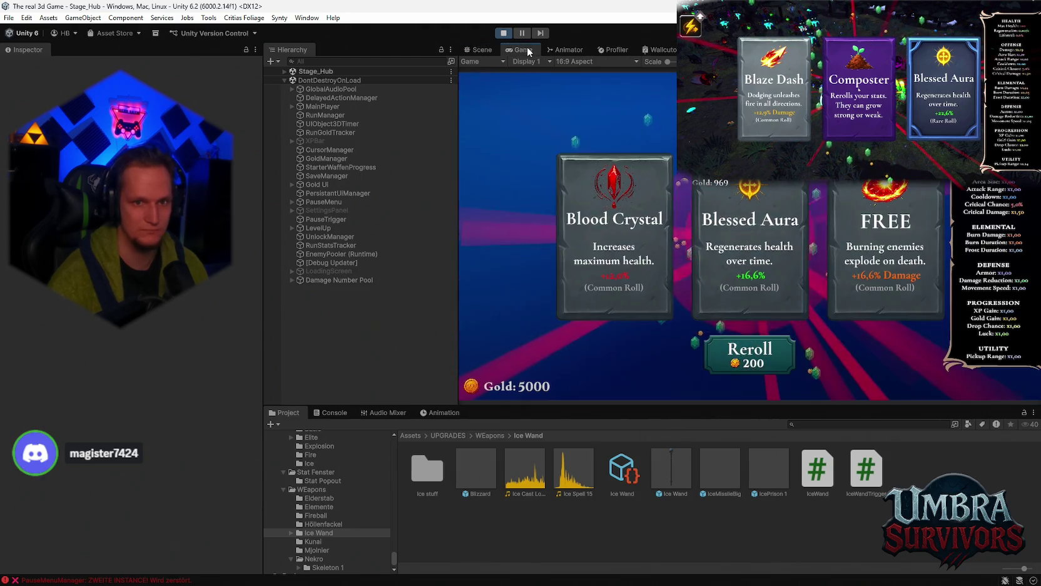
- Show the Console log, stop the play-test, and expand LevelUp in the Hierarchy
click(330, 412)
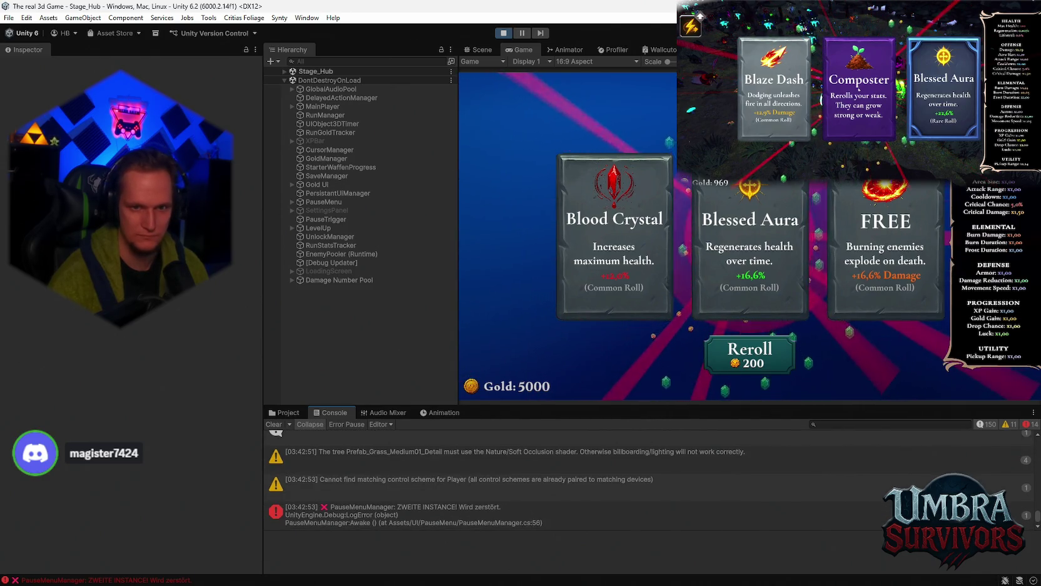
key(ctrl+p)
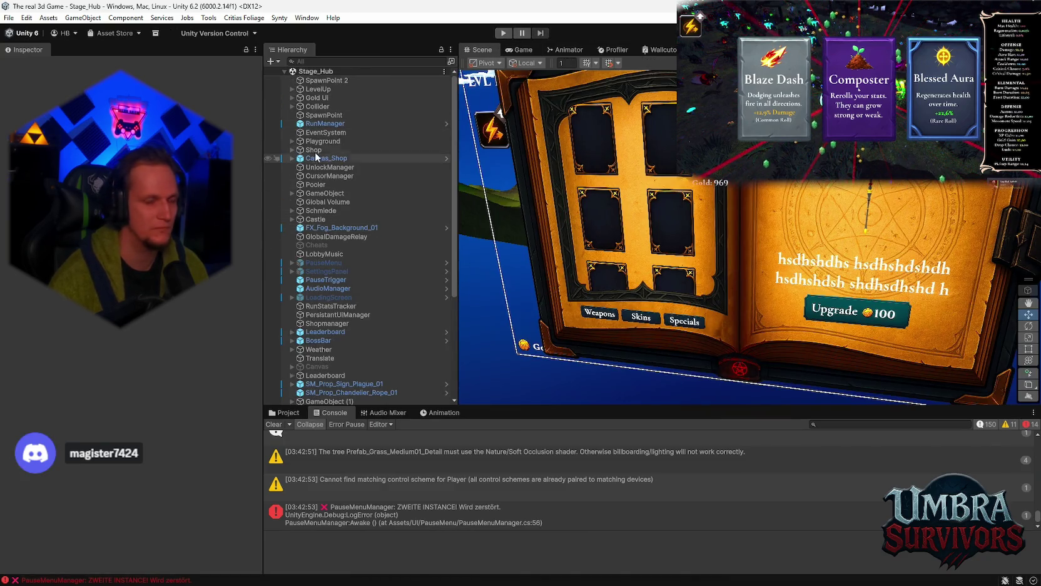
click(291, 89)
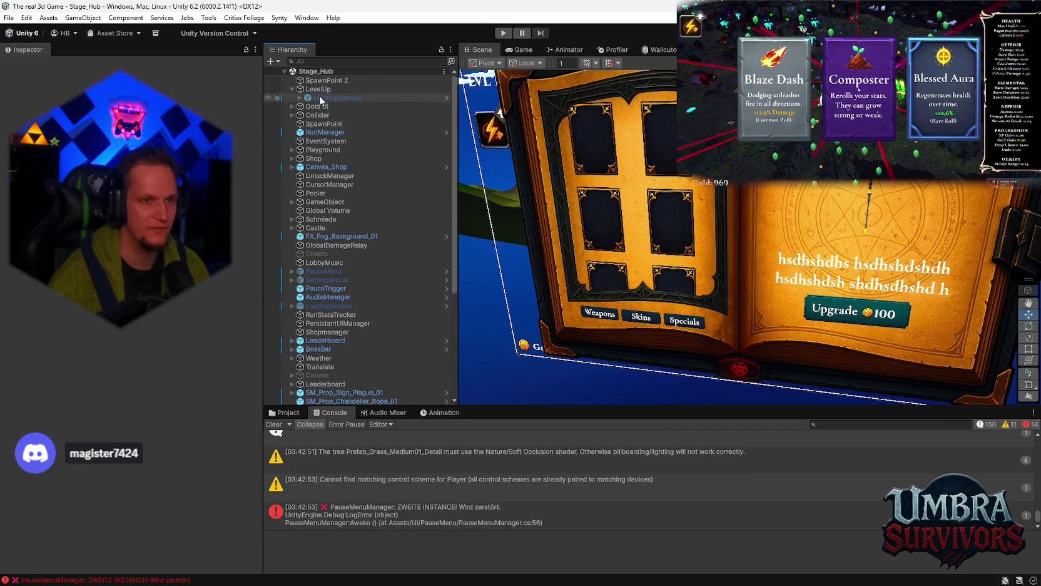
- Expand LevelUpCanvas and inspect its CardContainer and Background children
click(307, 99)
scroll(131, 313, down, 5)
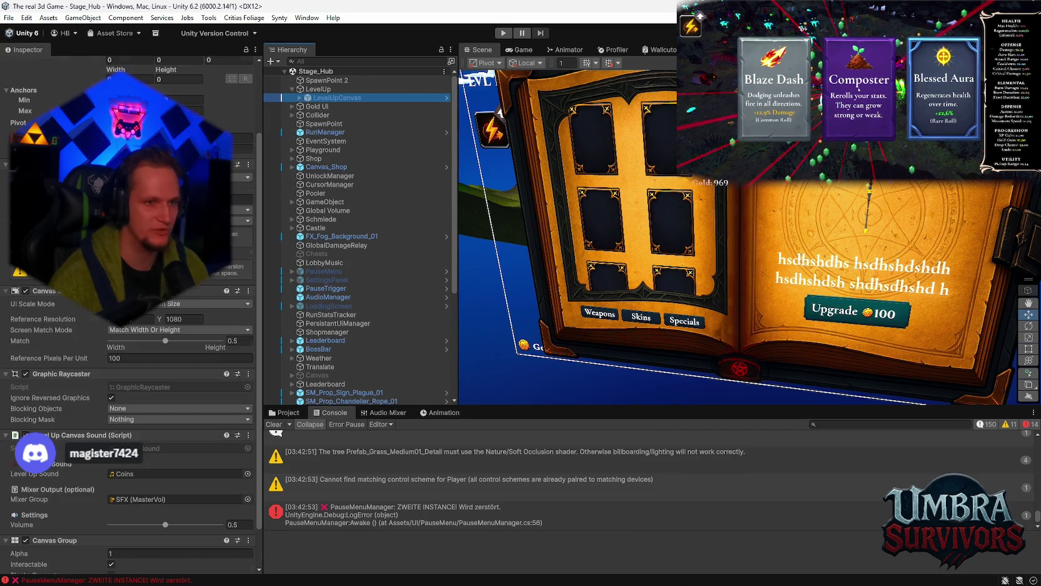
click(300, 98)
scroll(131, 376, down, 3)
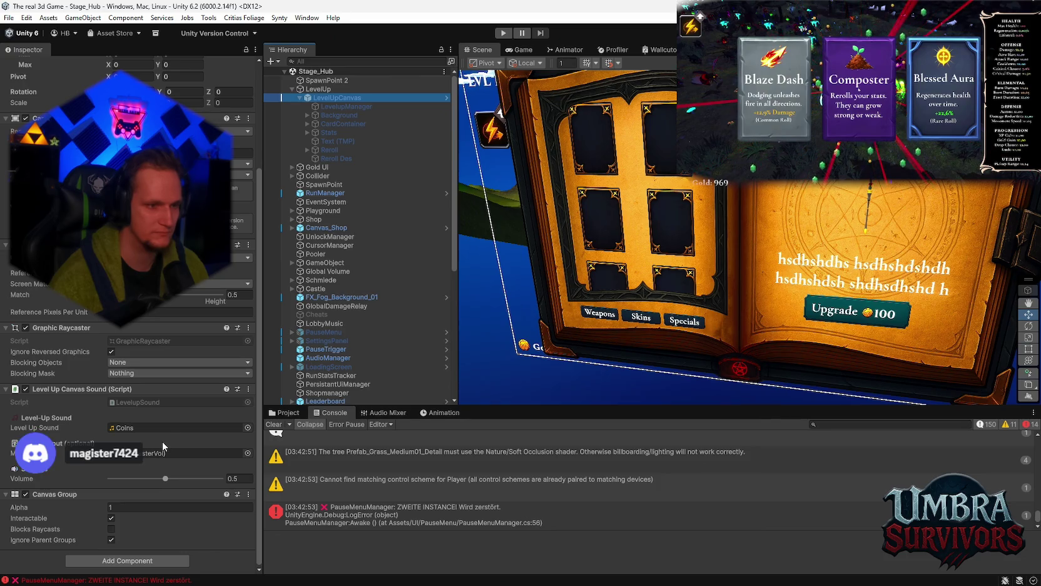
scroll(175, 435, up, 3)
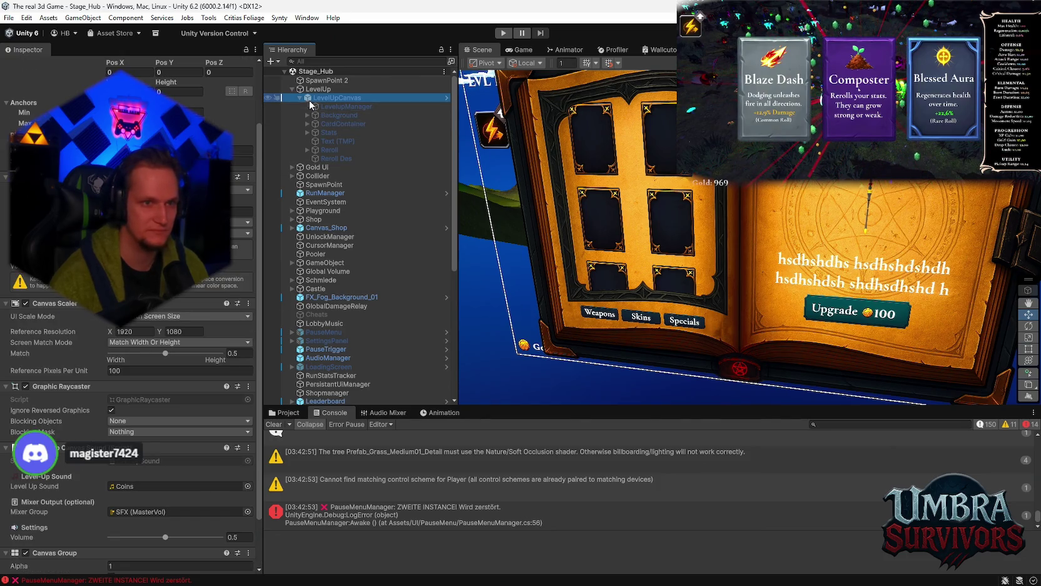
click(335, 124)
click(333, 115)
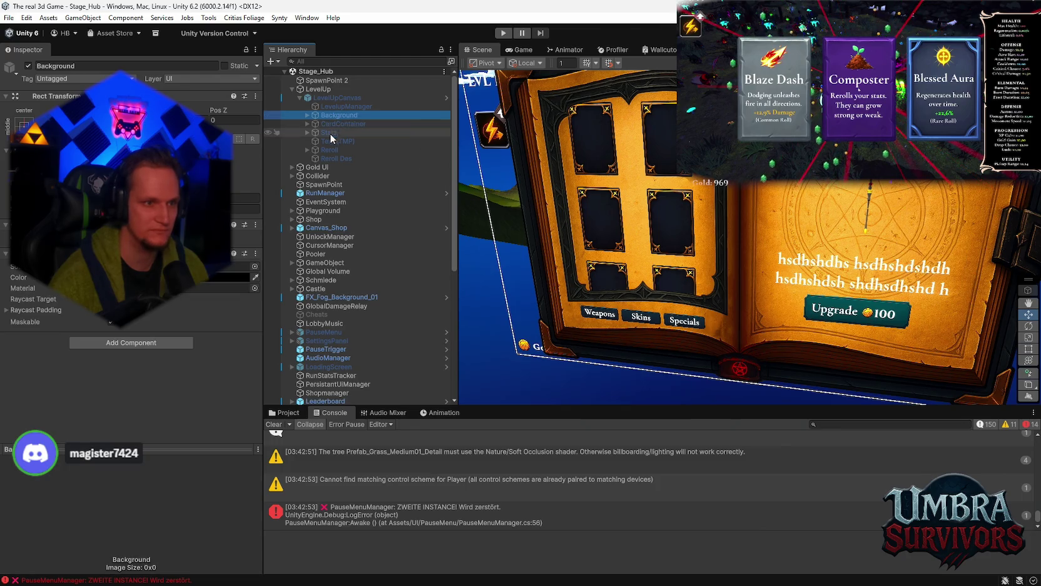
- Check LevelupManager reroll settings and confirm Reroll's On Click calls LevelUpUIManager.TryReroll
click(332, 106)
scroll(201, 290, down, 3)
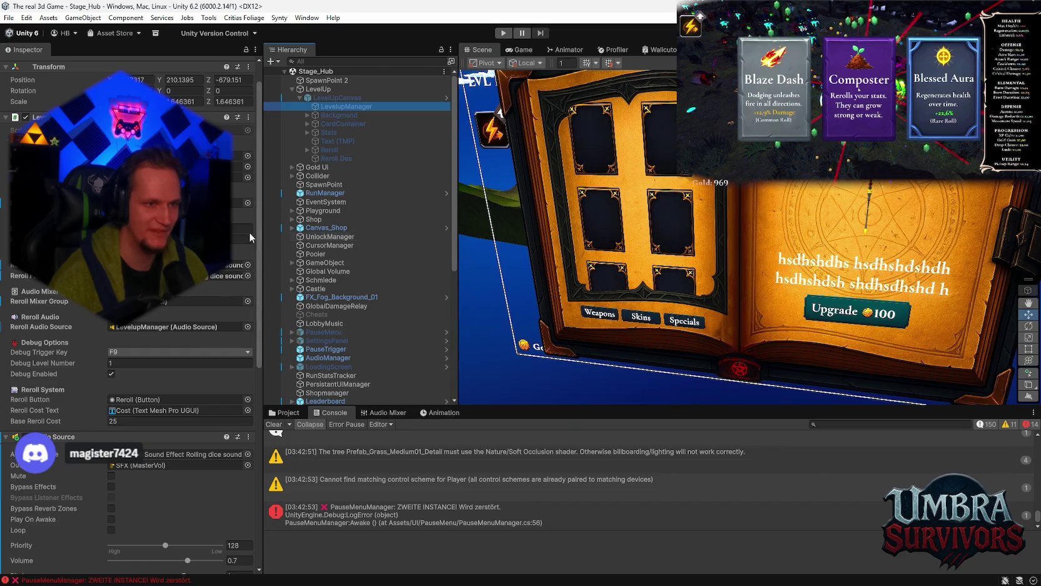
click(340, 152)
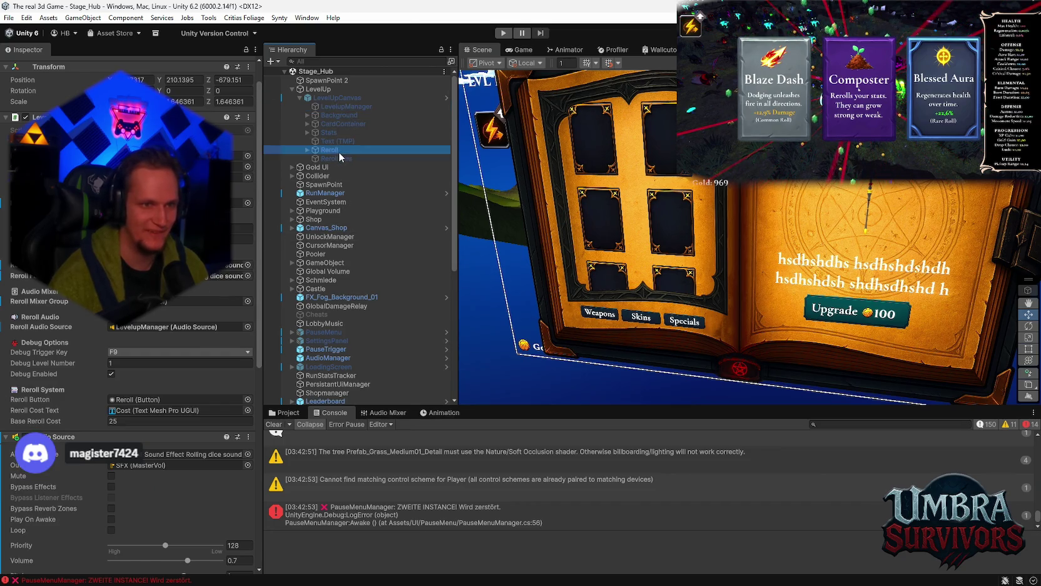
click(338, 159)
click(330, 149)
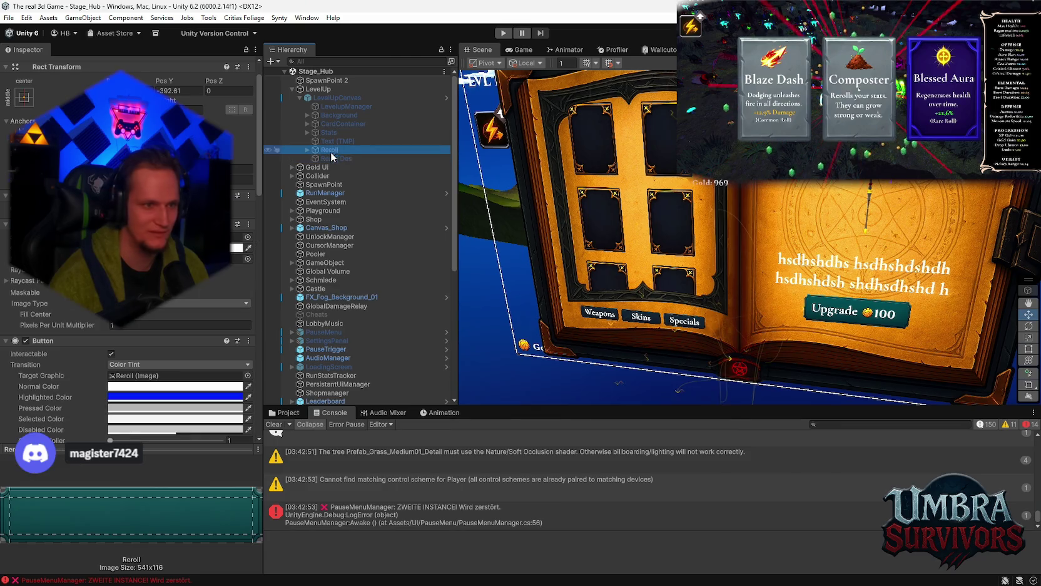
scroll(175, 301, down, 5)
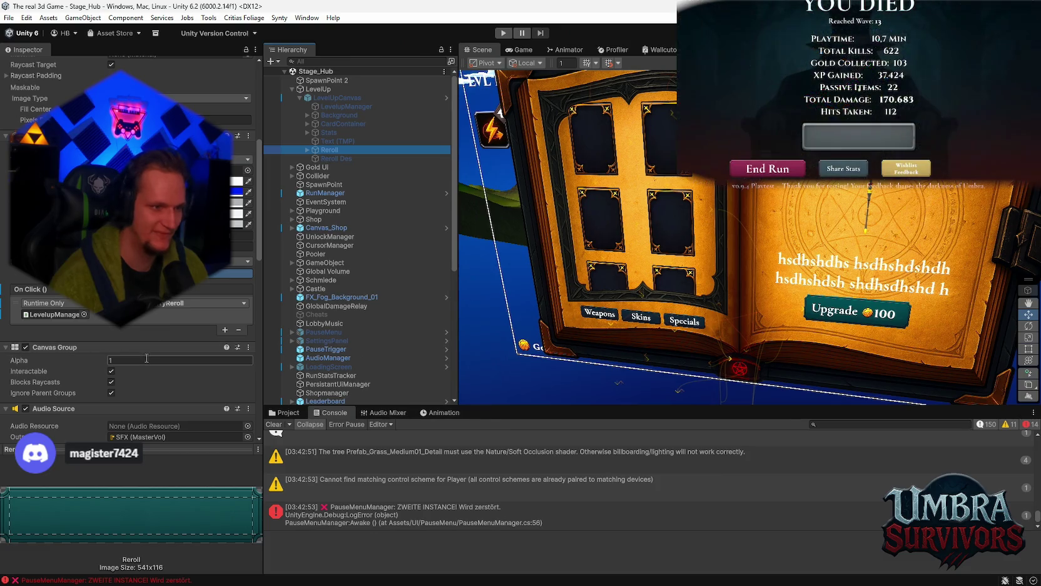
scroll(156, 356, down, 4)
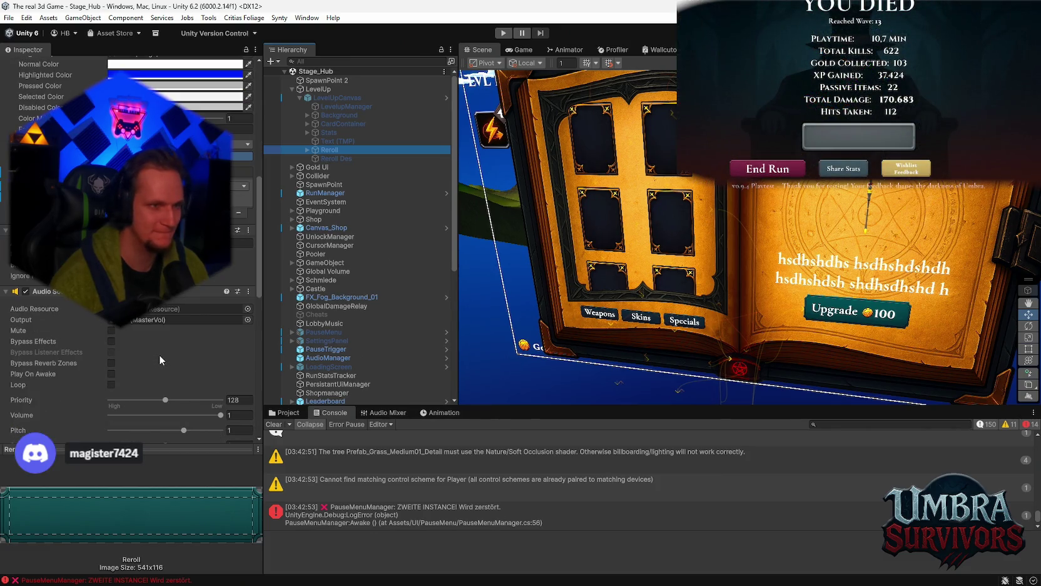
scroll(159, 354, up, 5)
scroll(173, 357, up, 2)
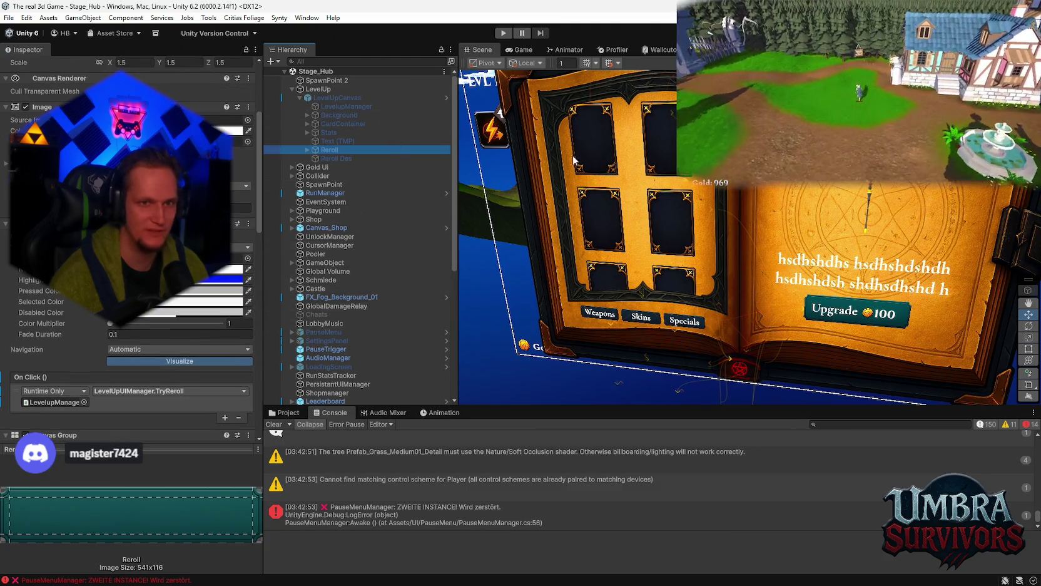
- Switch to the Game view to see the running Stage 1 preview
click(520, 50)
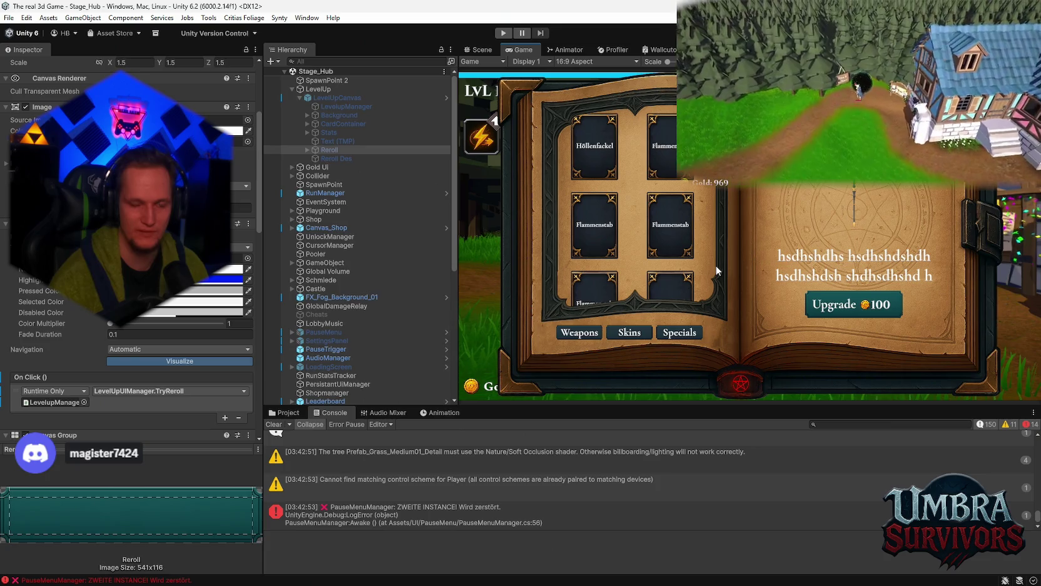
scroll(459, 469, up, 3)
scroll(464, 480, down, 3)
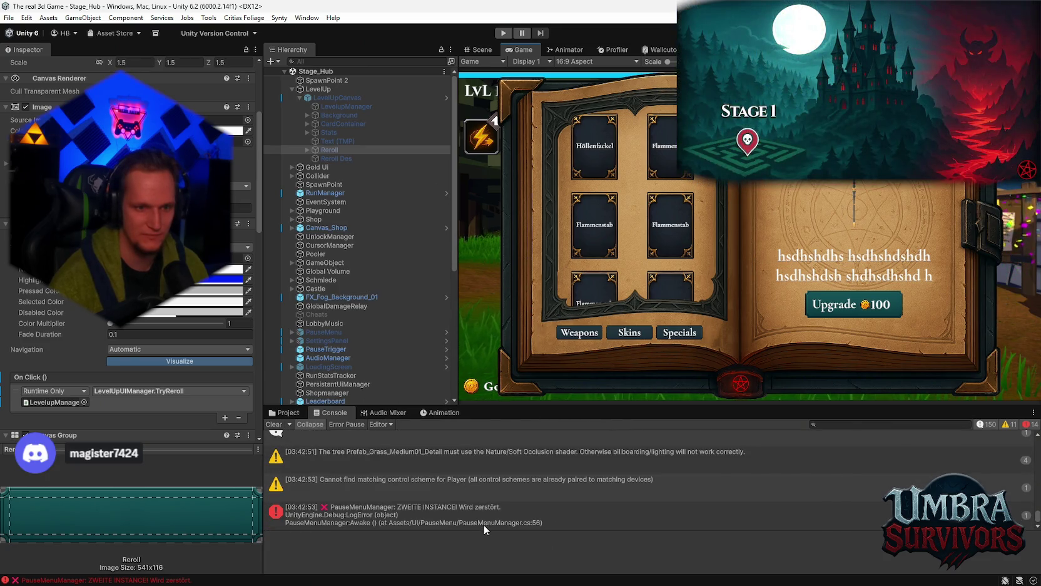
scroll(520, 483, up, 2)
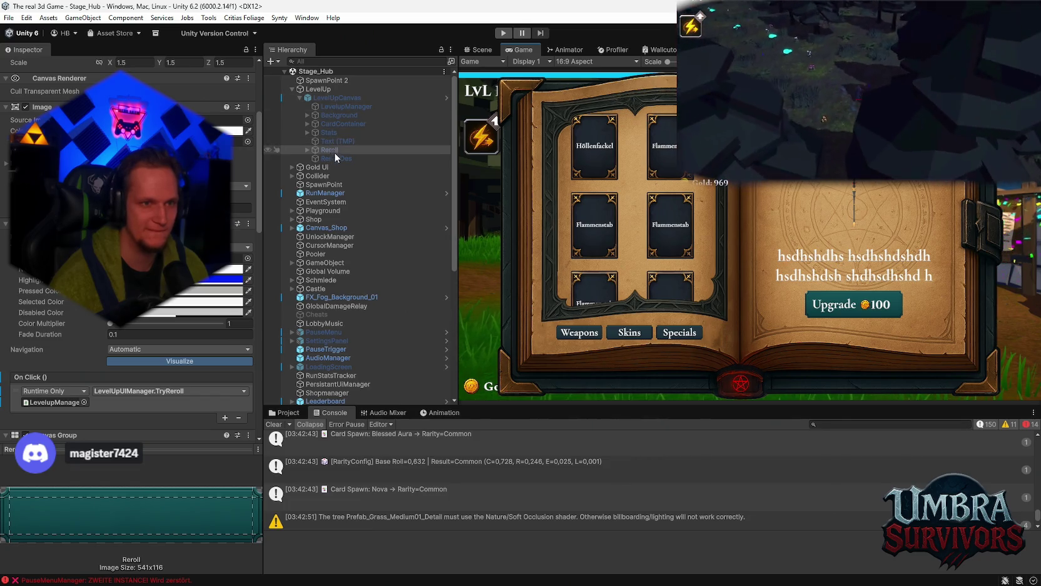
- Expand Reroll and inspect its Coin icon and Reroll Des text
click(309, 150)
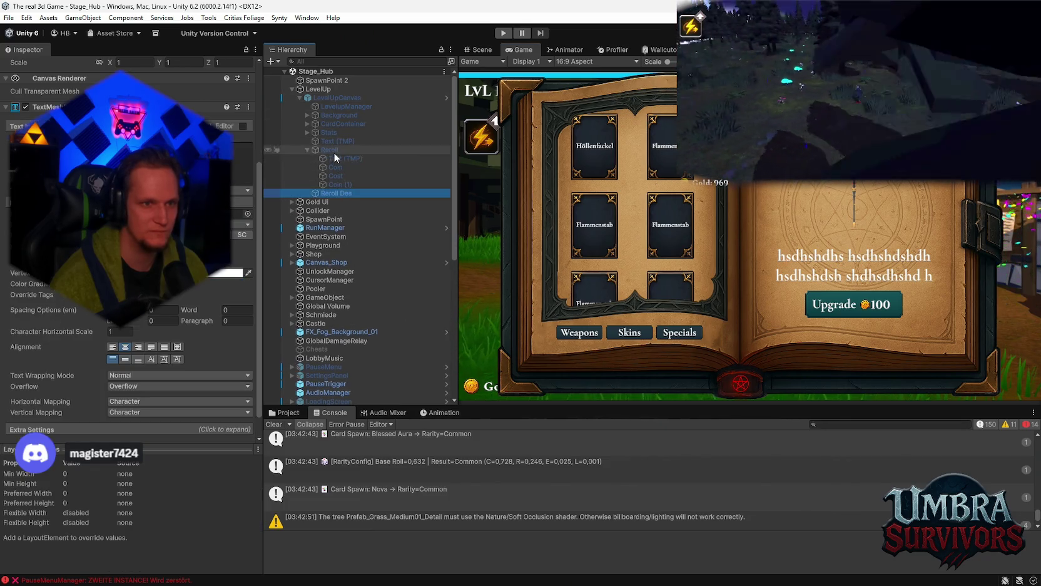
scroll(132, 281, down, 3)
scroll(131, 251, down, 4)
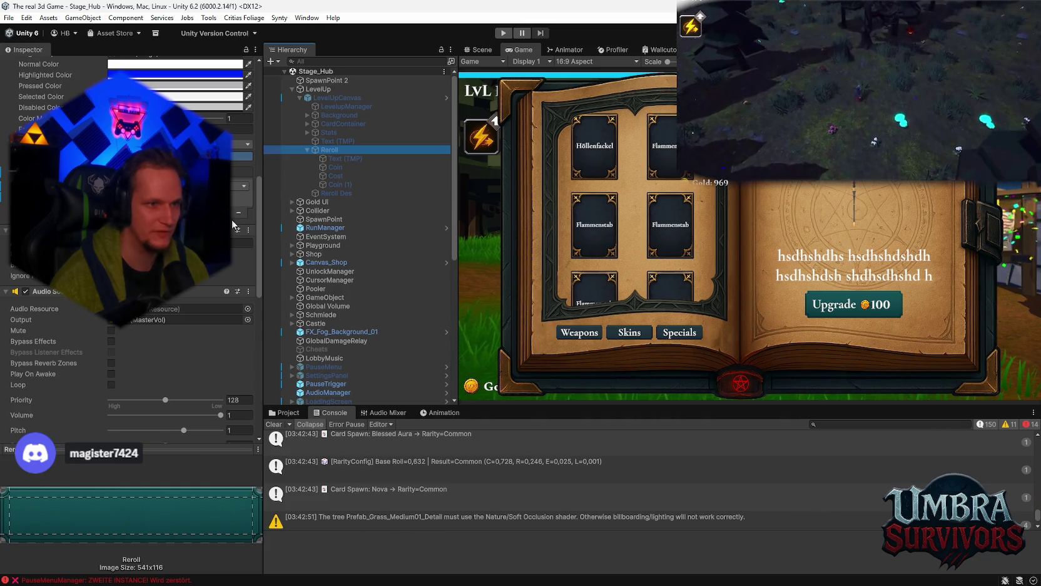
click(334, 168)
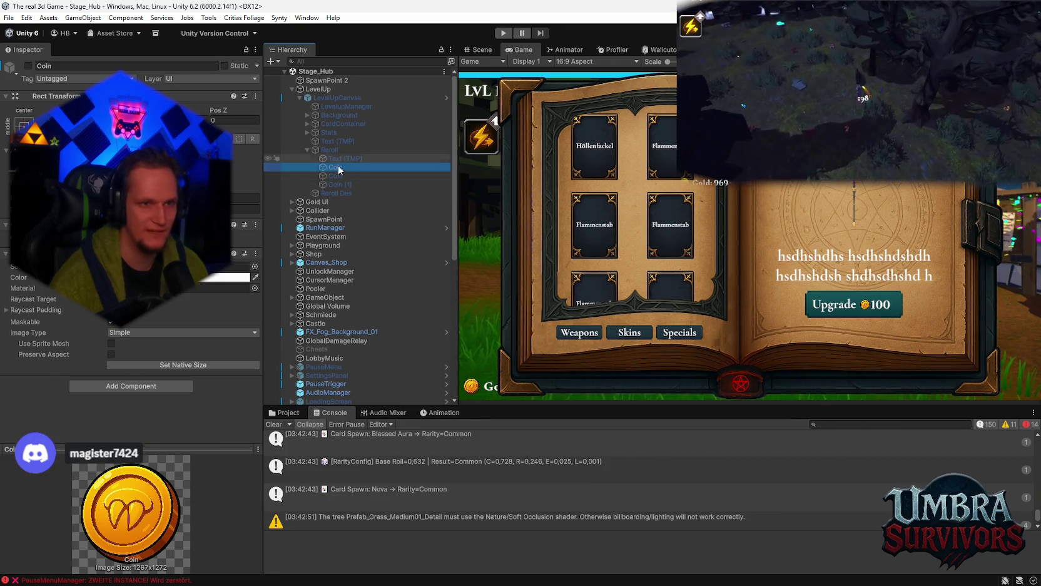
click(337, 193)
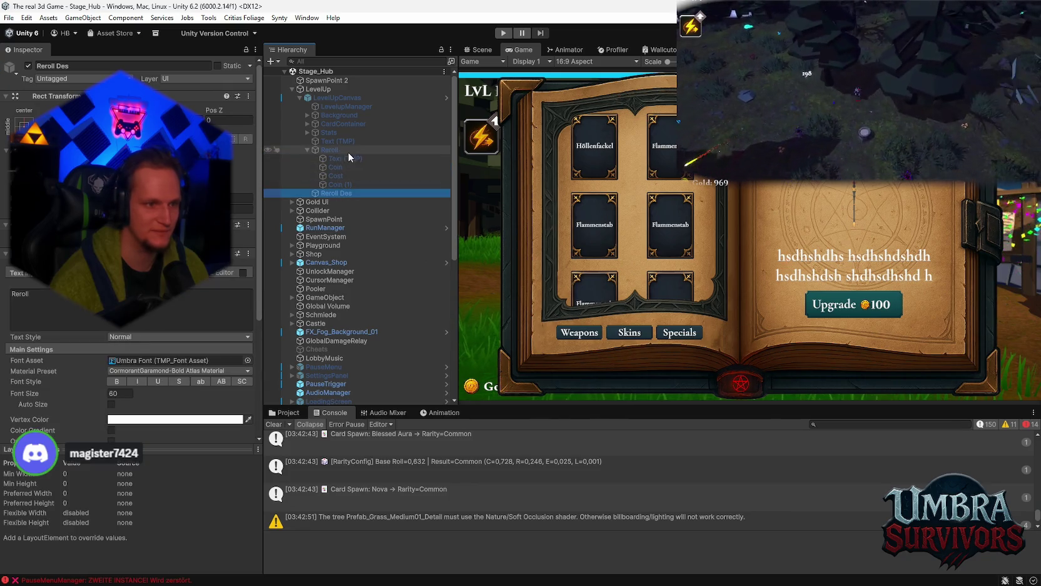
- Save the Stage_Hub scene via File > Save and start Play mode
click(9, 17)
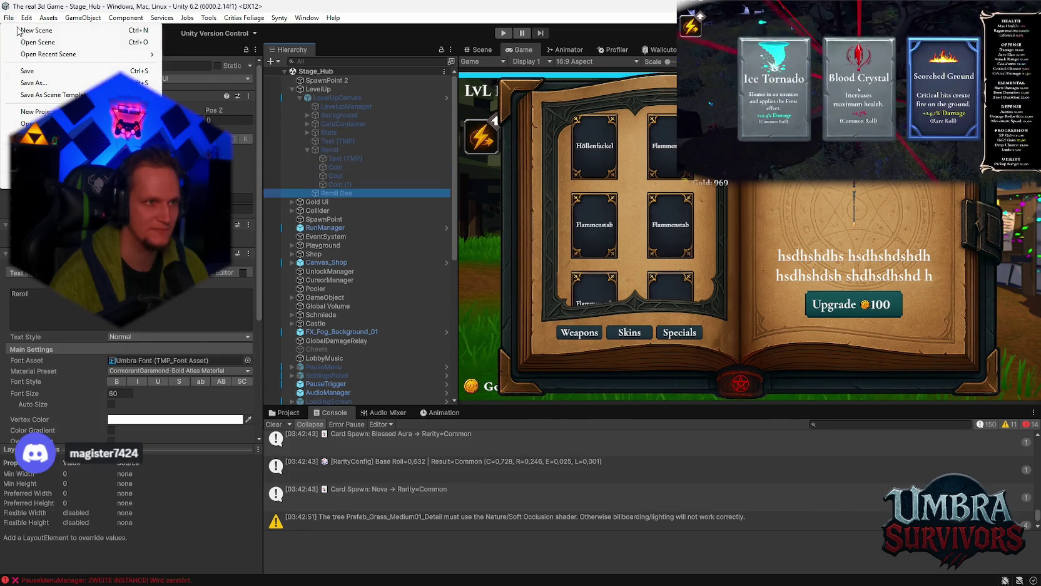
click(35, 71)
click(502, 33)
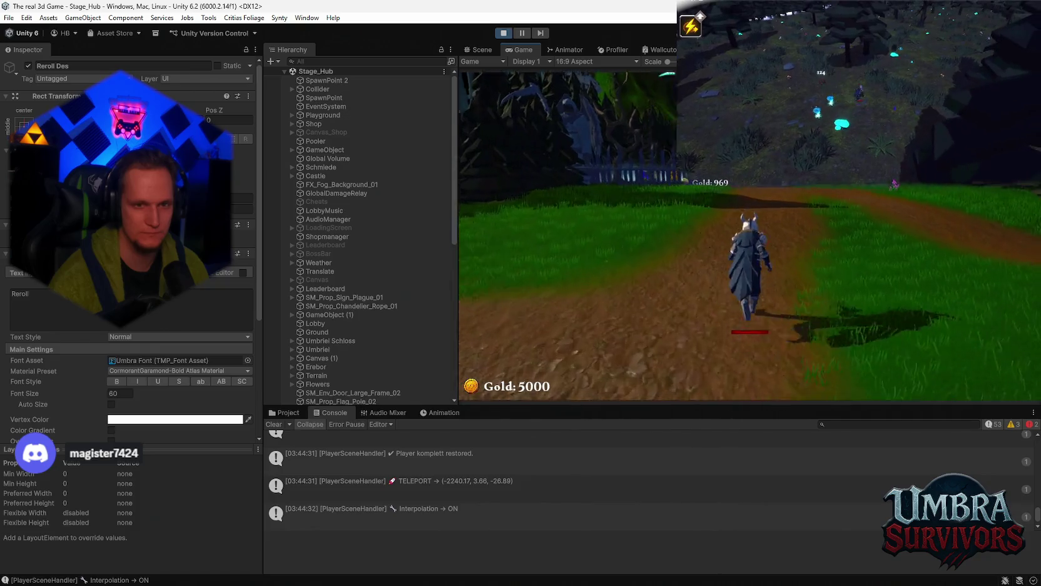
- Pick the Ice Wand in the weapon book, walk to the start sign and press E
key(w)
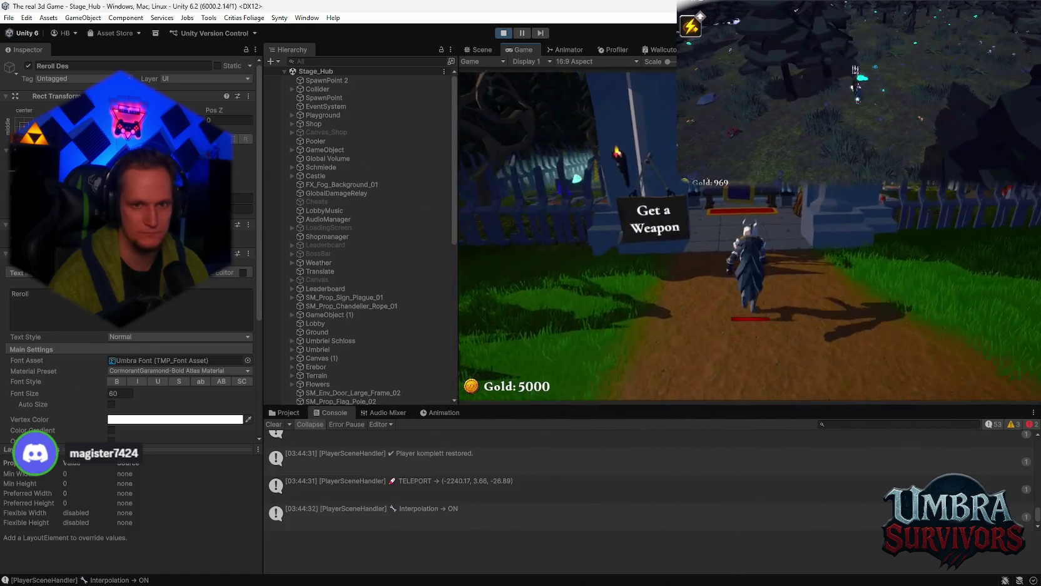
key(e)
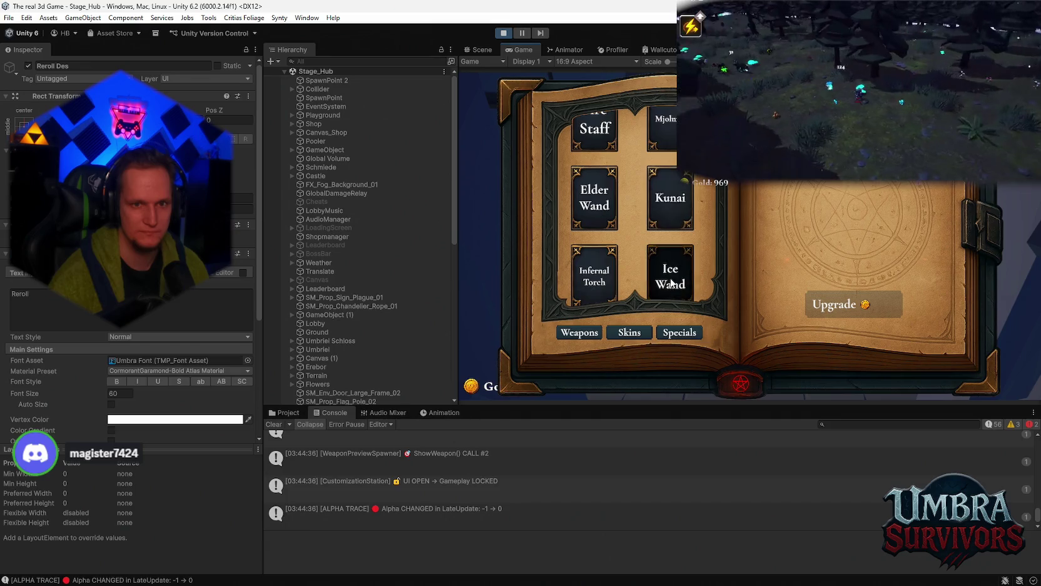
click(670, 283)
key(Escape)
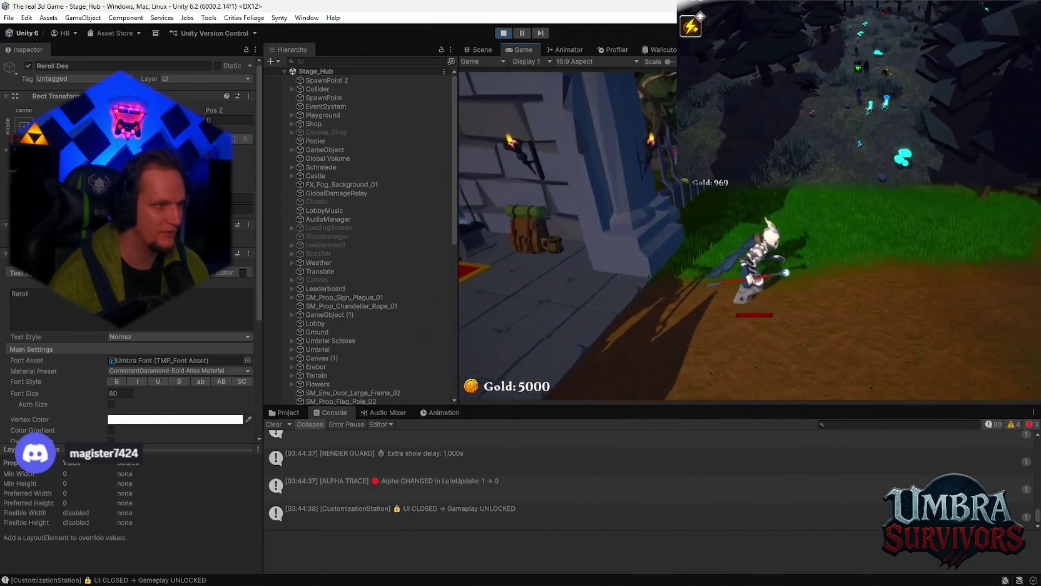
key(d)
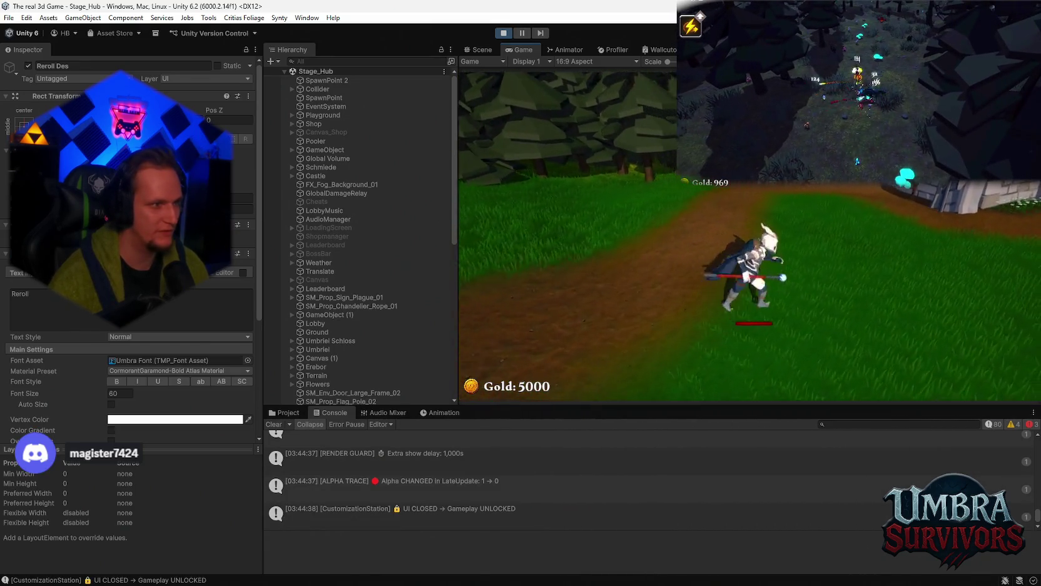
key(w)
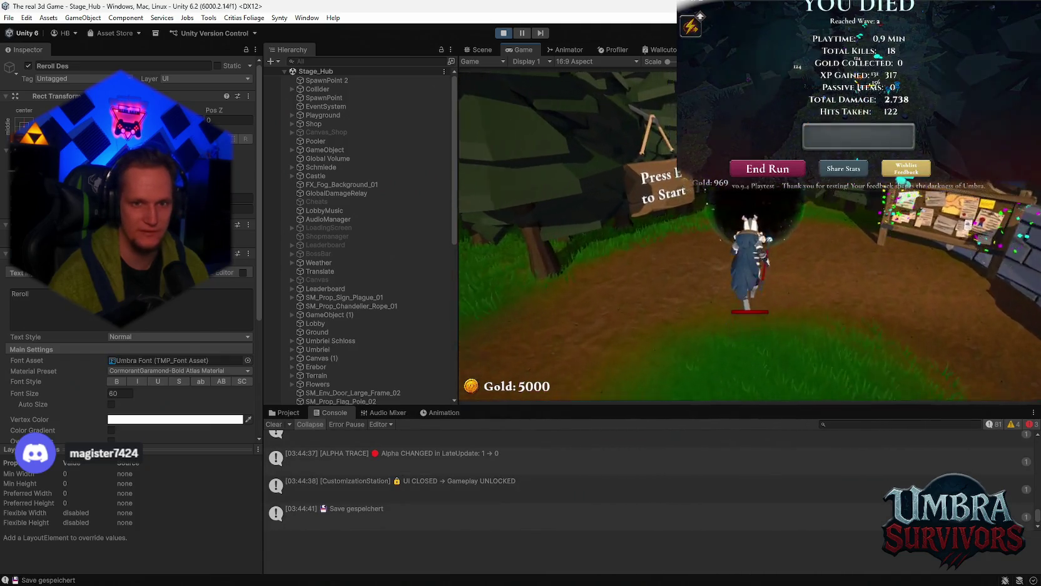
key(e)
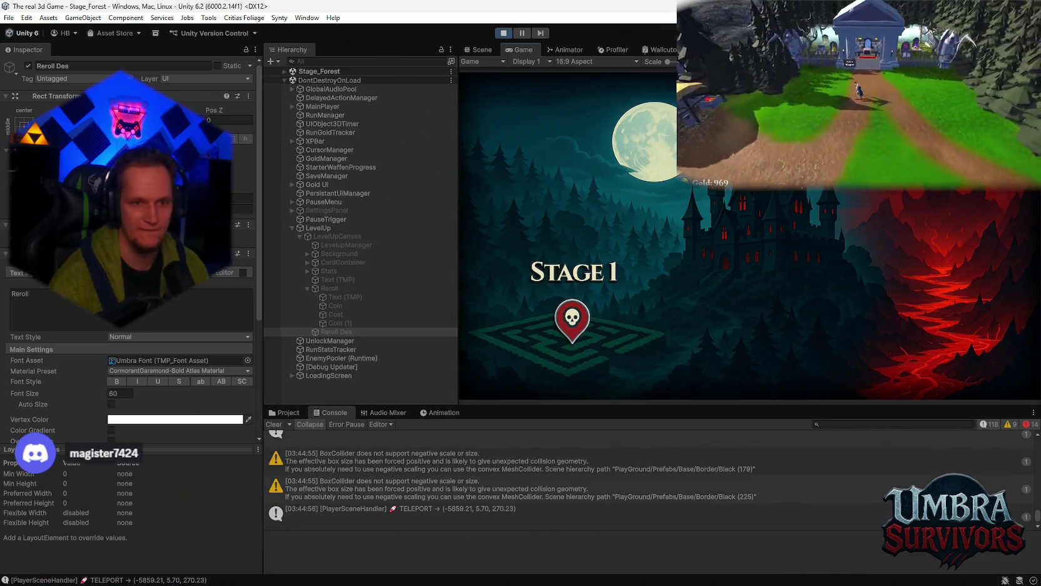
- Dismiss the loading screen, pause, and view the Fire Staff upgrade cost in the weapons book
key(space)
key(Escape)
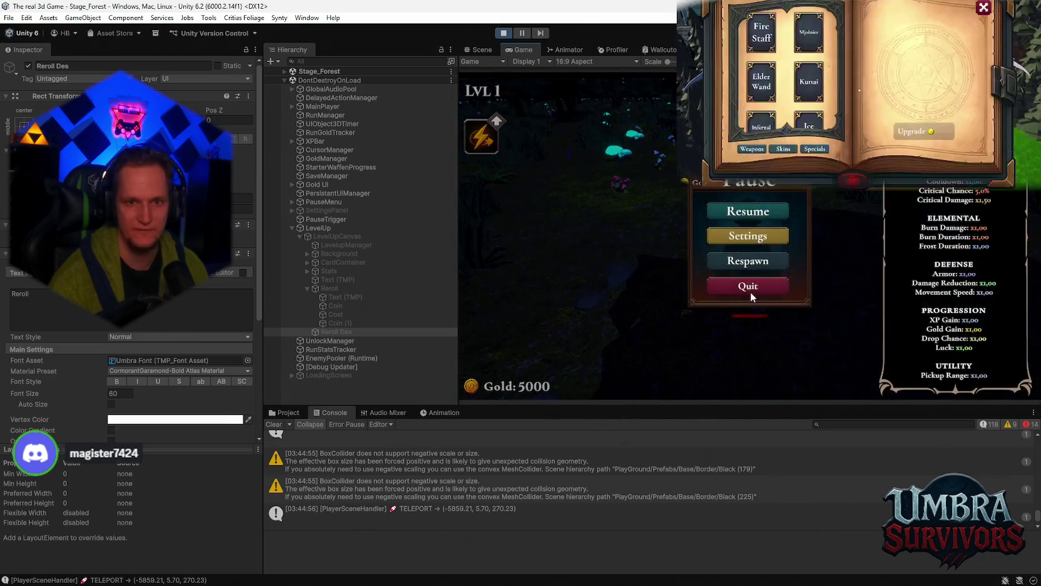
click(750, 263)
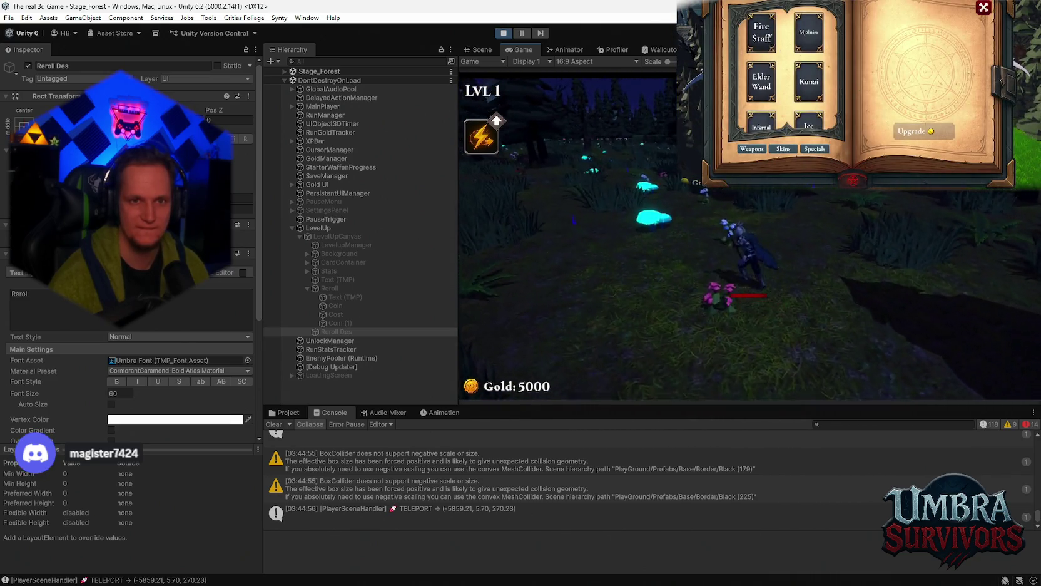
click(760, 35)
- Walk forward through the forest while the Ice Wand attacks enemies
key(w)
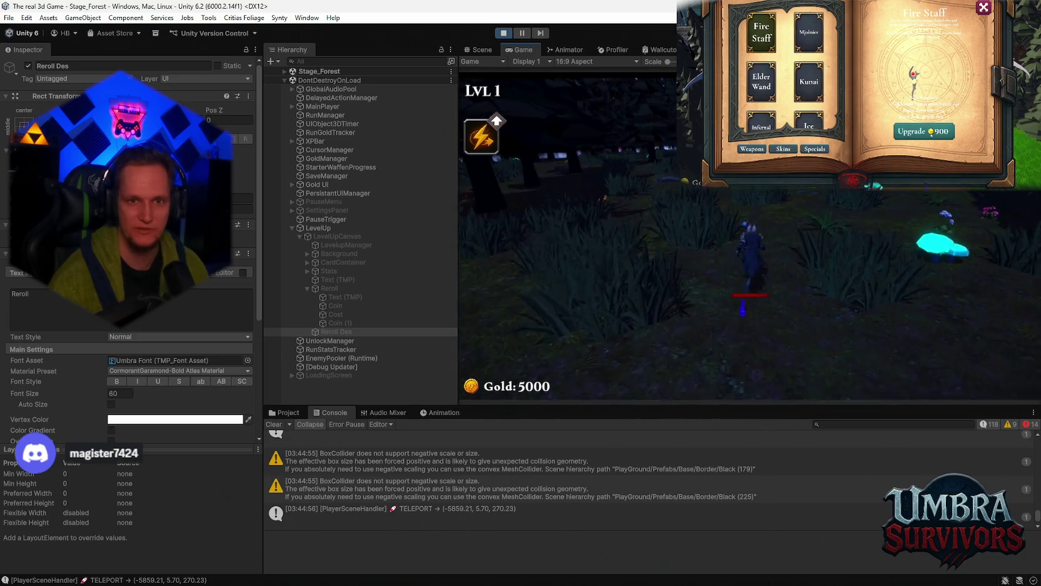
key(w)
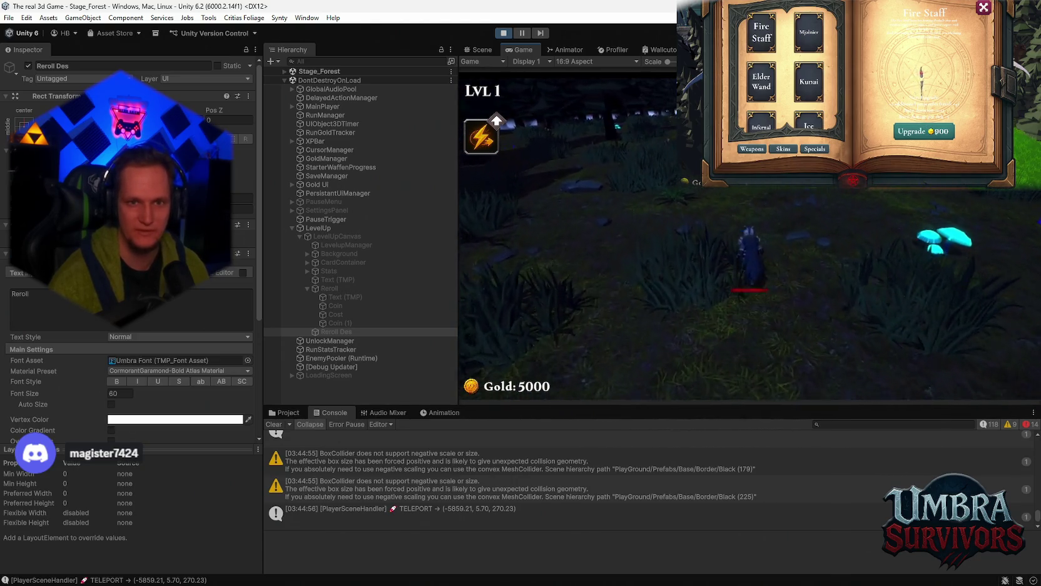
key(w)
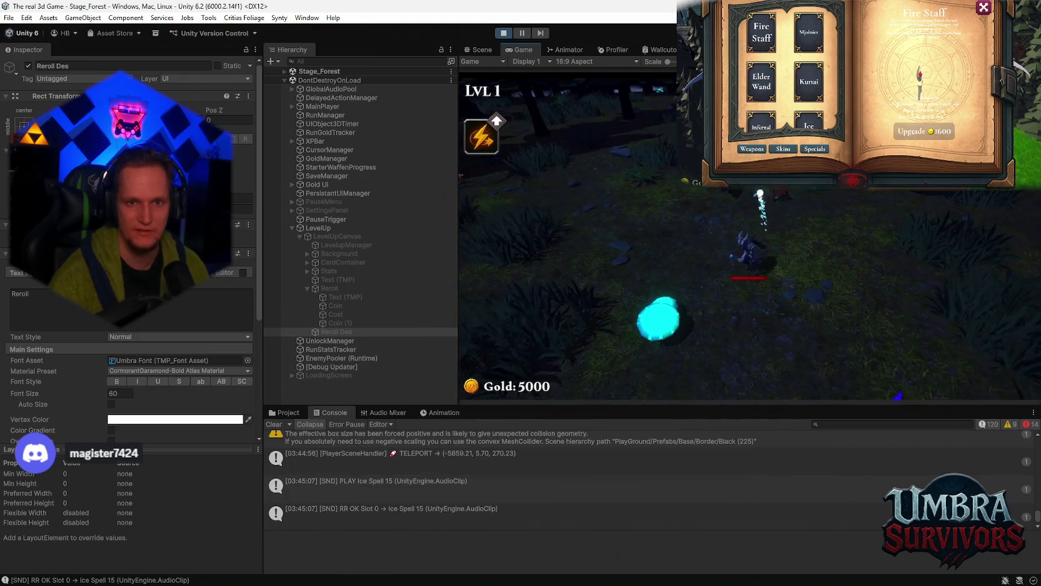
key(w)
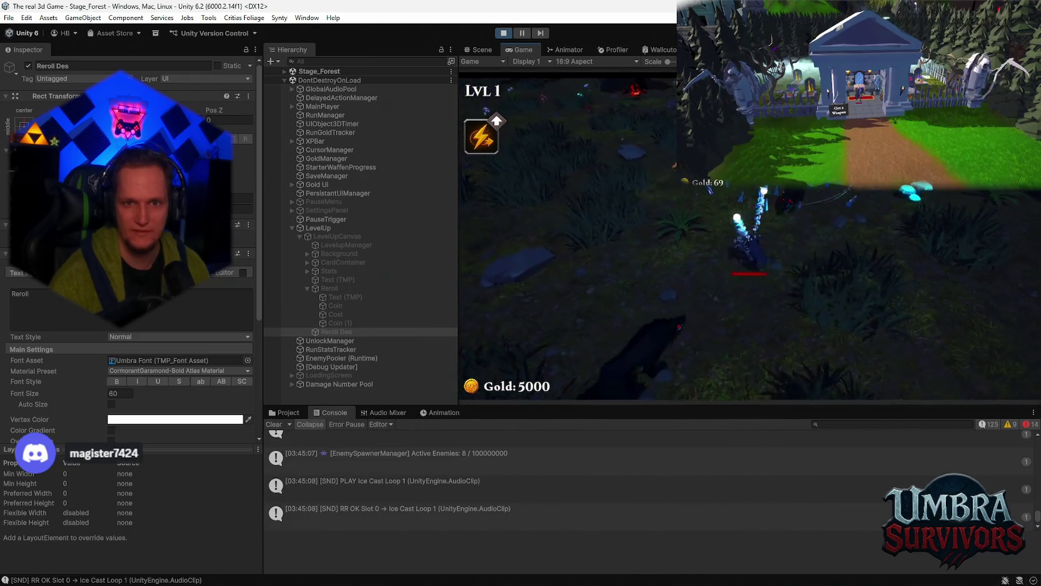
key(w)
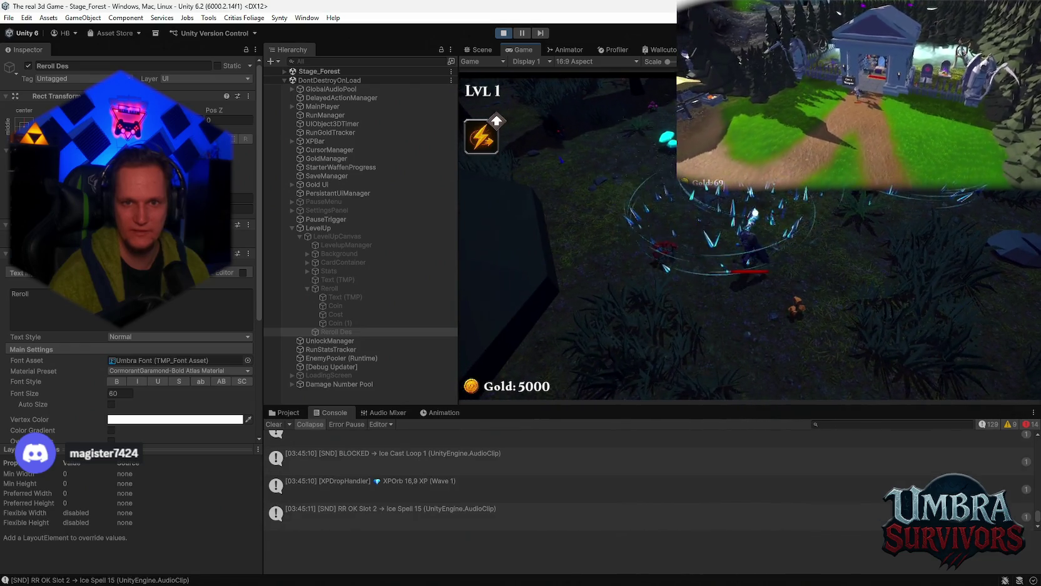
key(w)
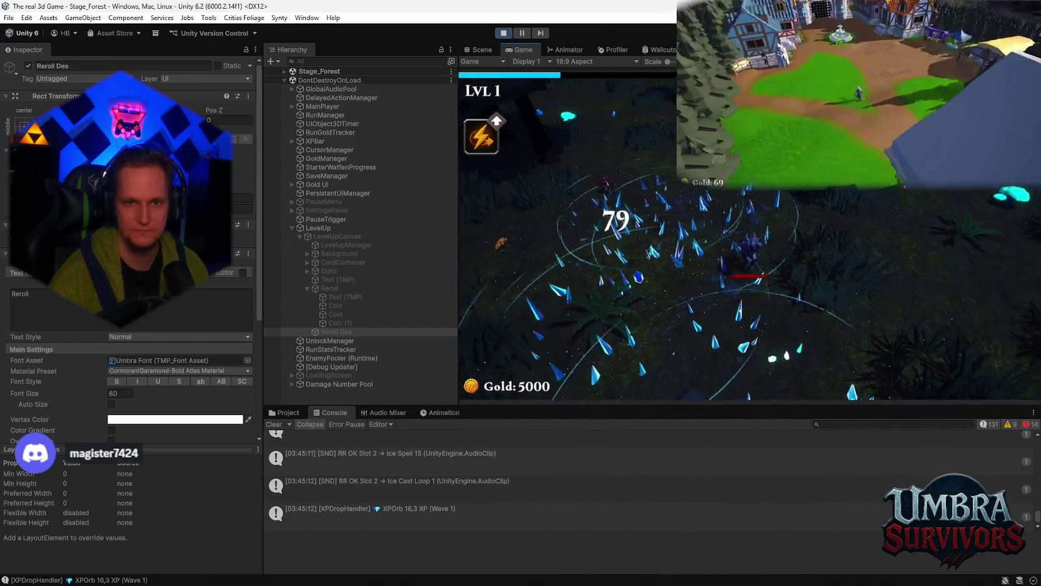
key(w)
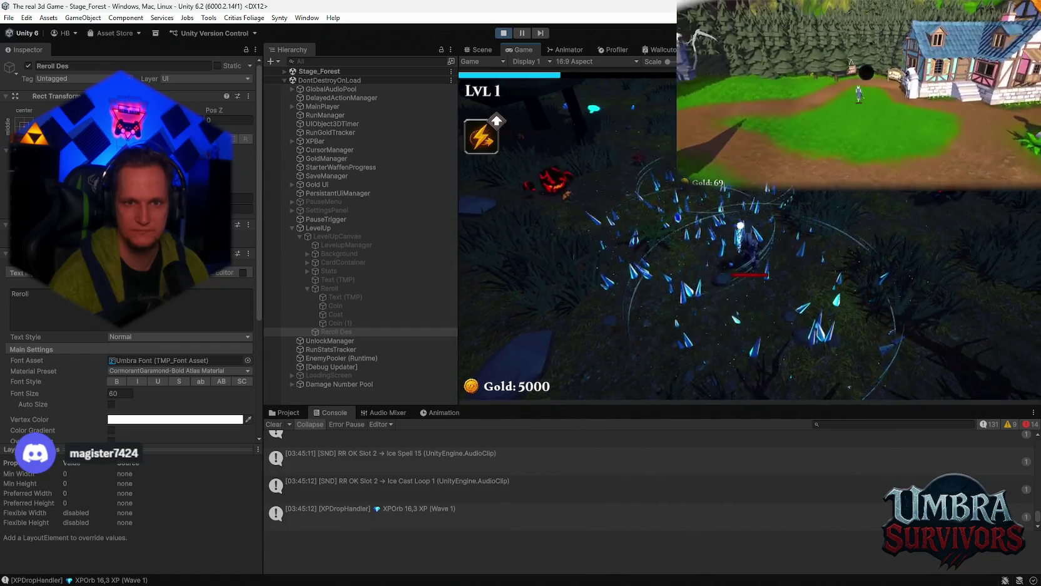
- Dodge enemies and collect experience, then stop play mode and select LevelUp
key(s)
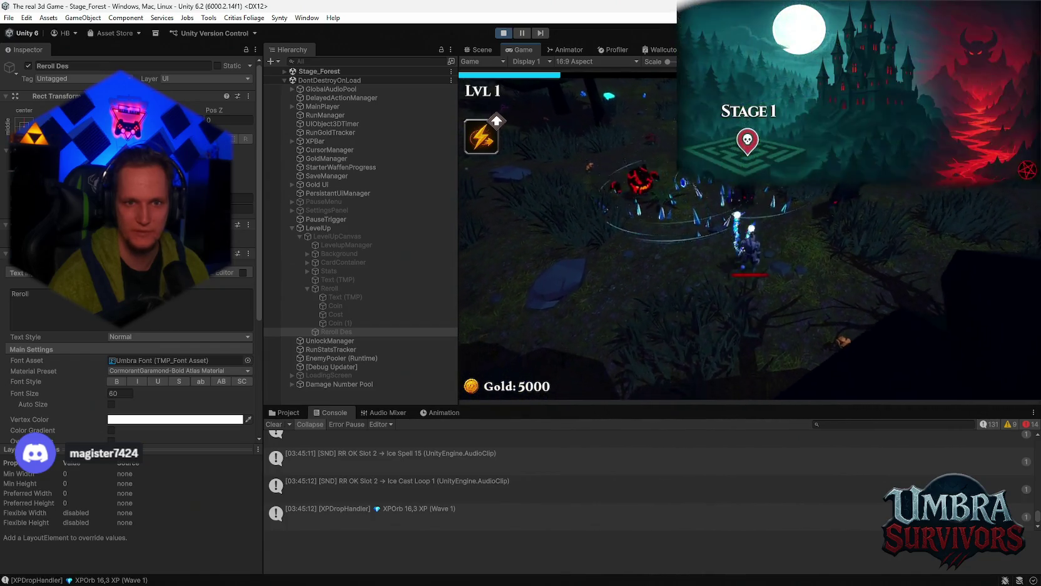
key(s)
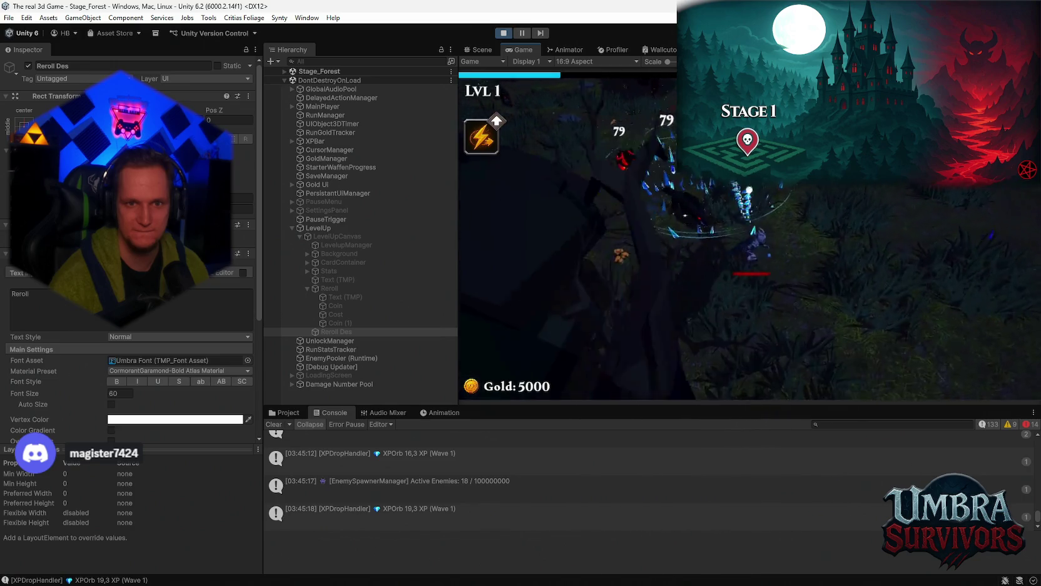
key(s)
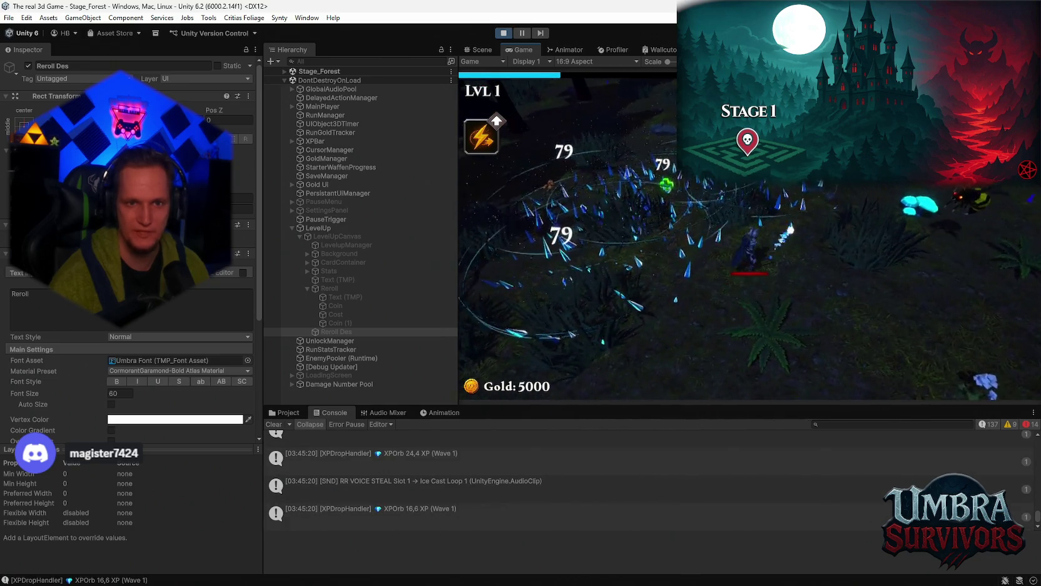
key(a)
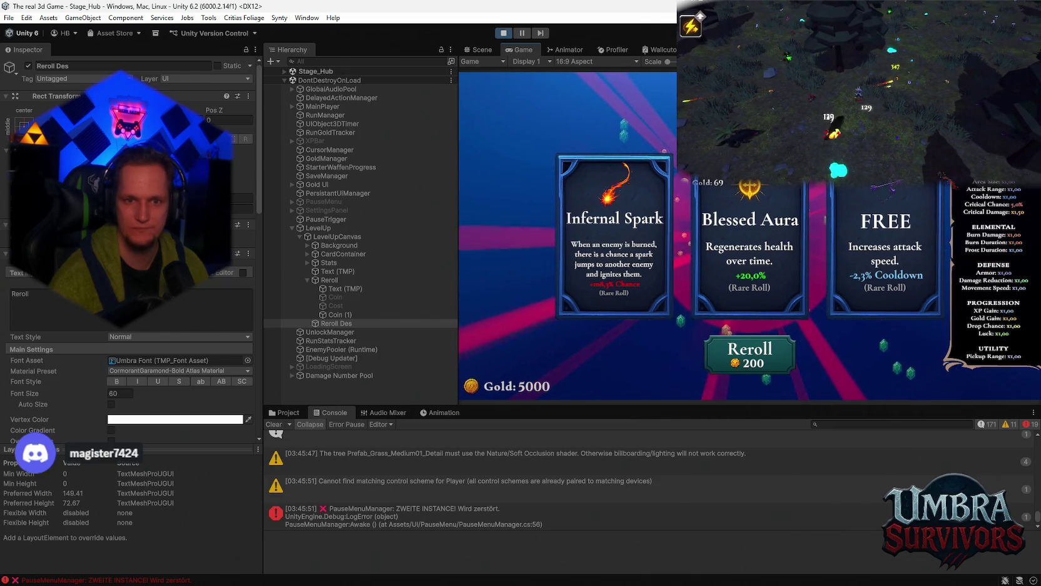
click(508, 35)
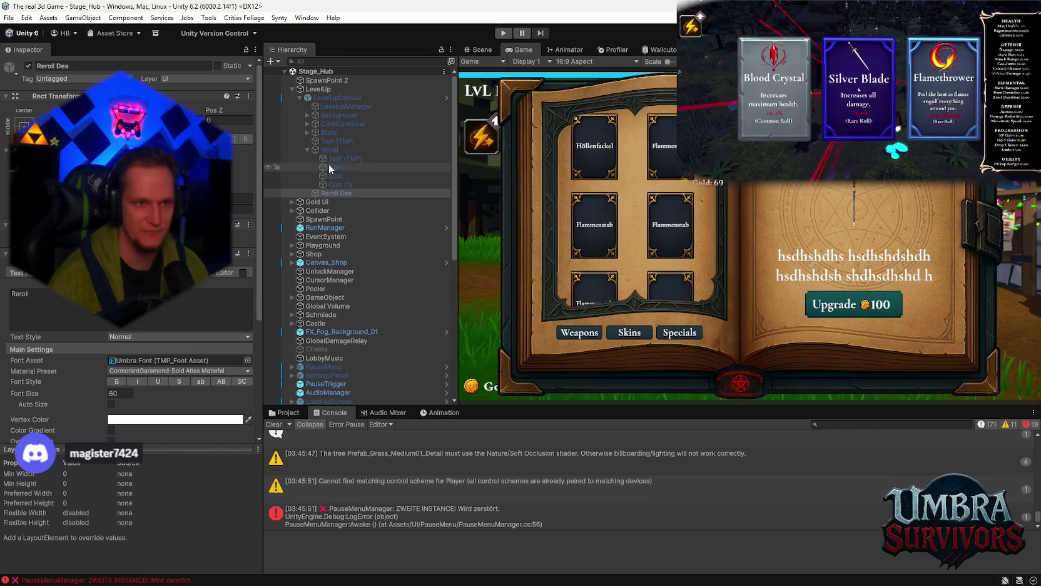
click(326, 89)
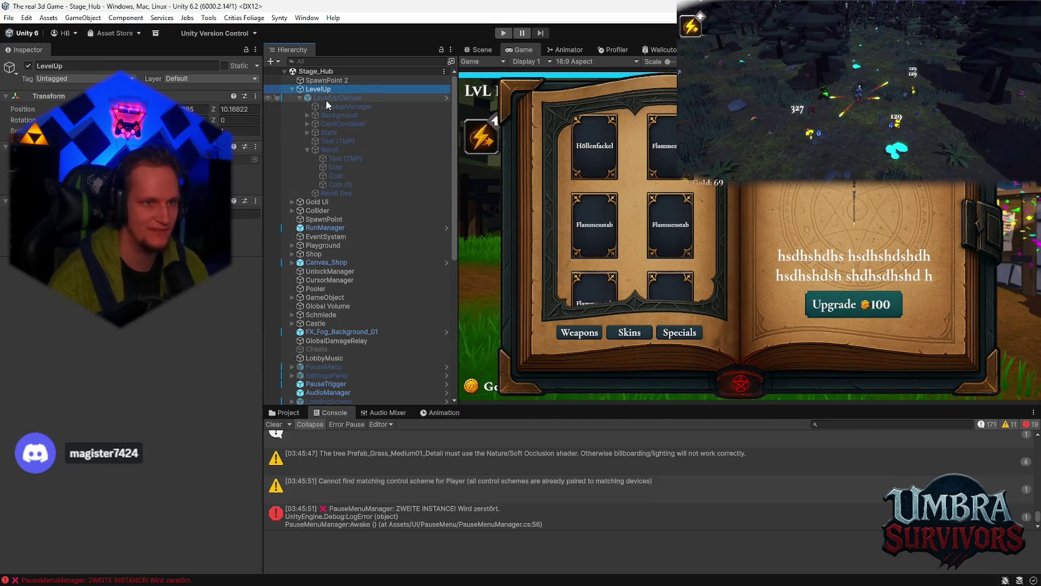
- Tick Blocks Raycasts in the LevelUpCanvas Canvas Group
click(325, 99)
scroll(138, 319, down, 10)
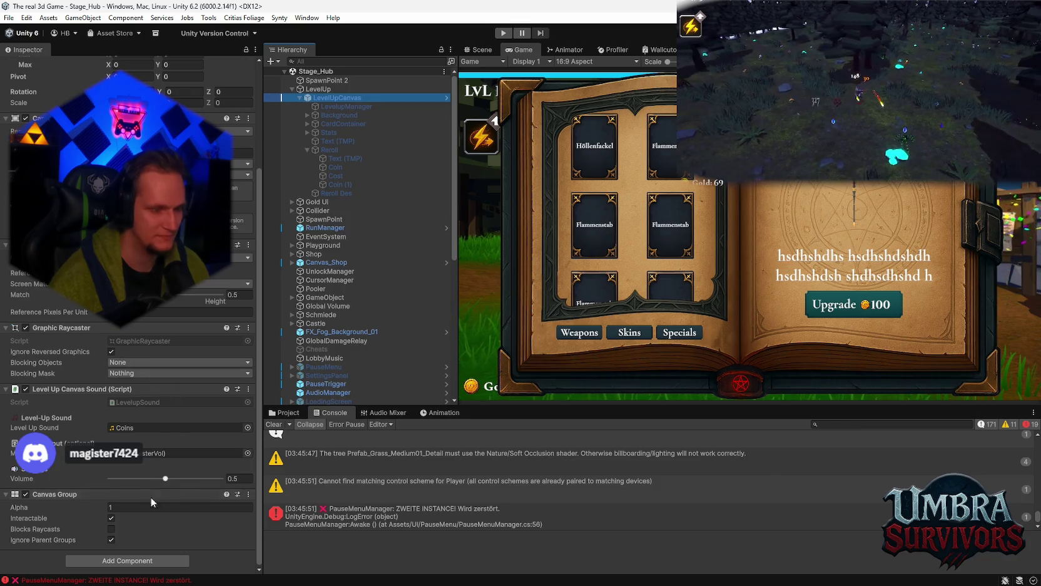
click(112, 529)
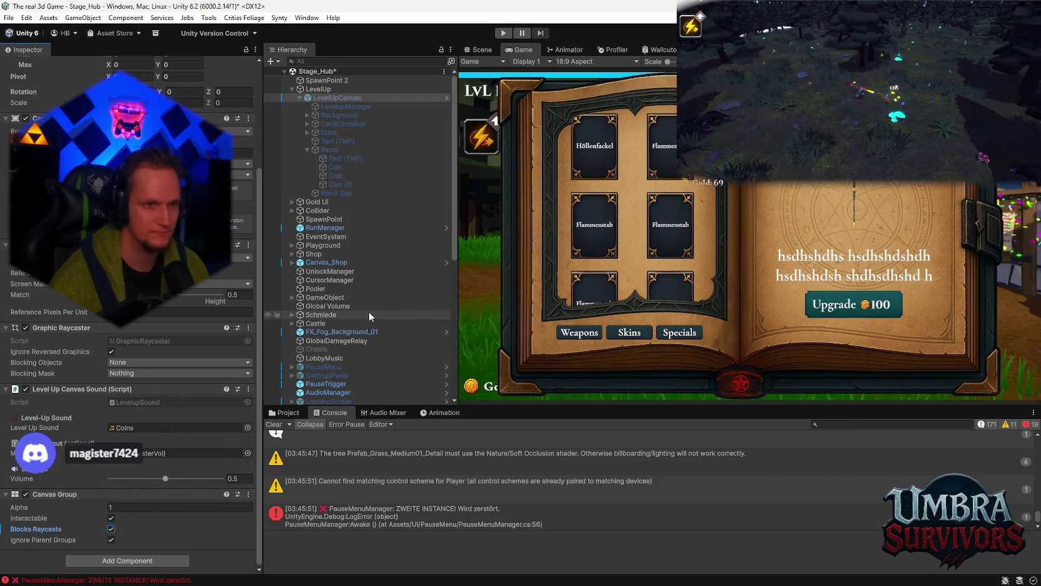
- Save the Stage_Hub scene, check File > Open Recent Scene, and start Play mode
click(9, 17)
click(27, 70)
click(9, 18)
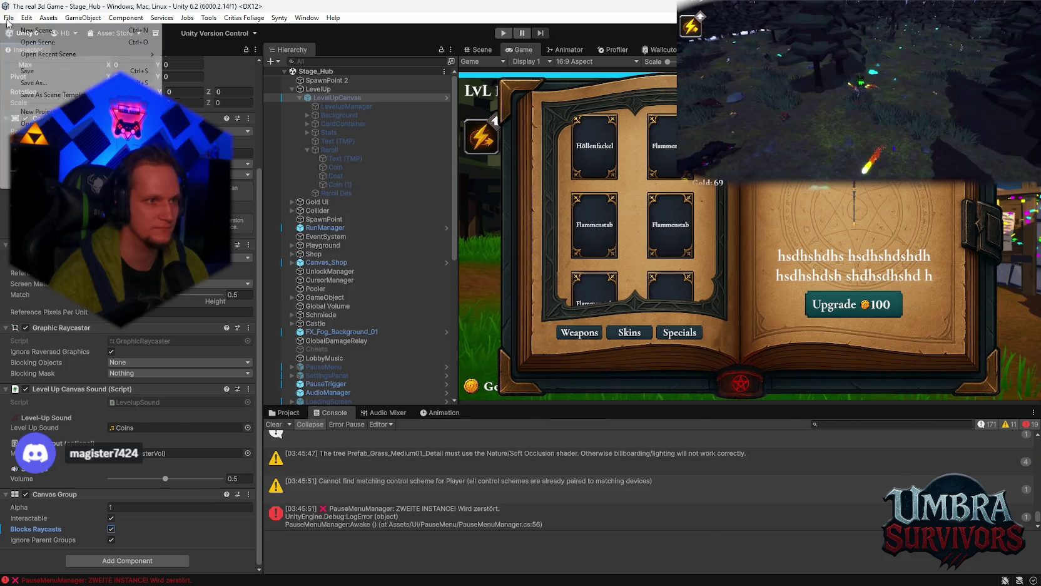
mouse_move(111, 59)
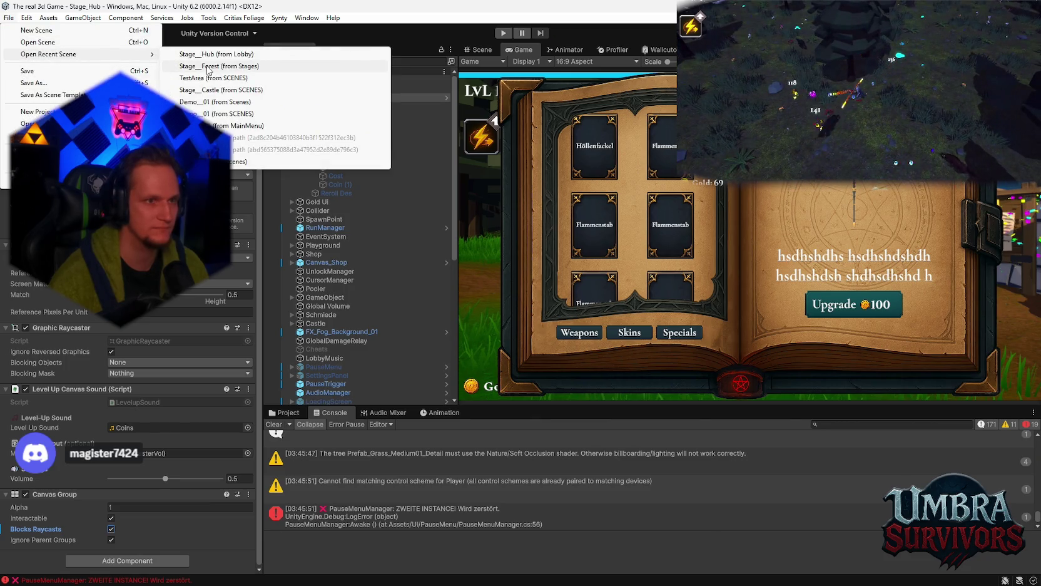
click(503, 33)
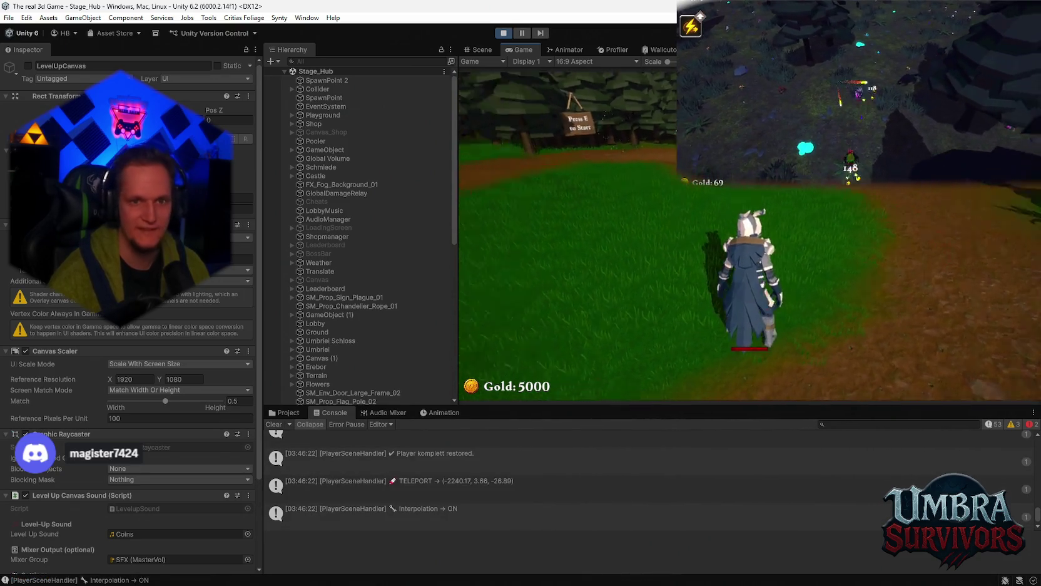
- Visit the weapon shop book, close it, then run to the portal and enter Stage 1
key(w)
key(w)
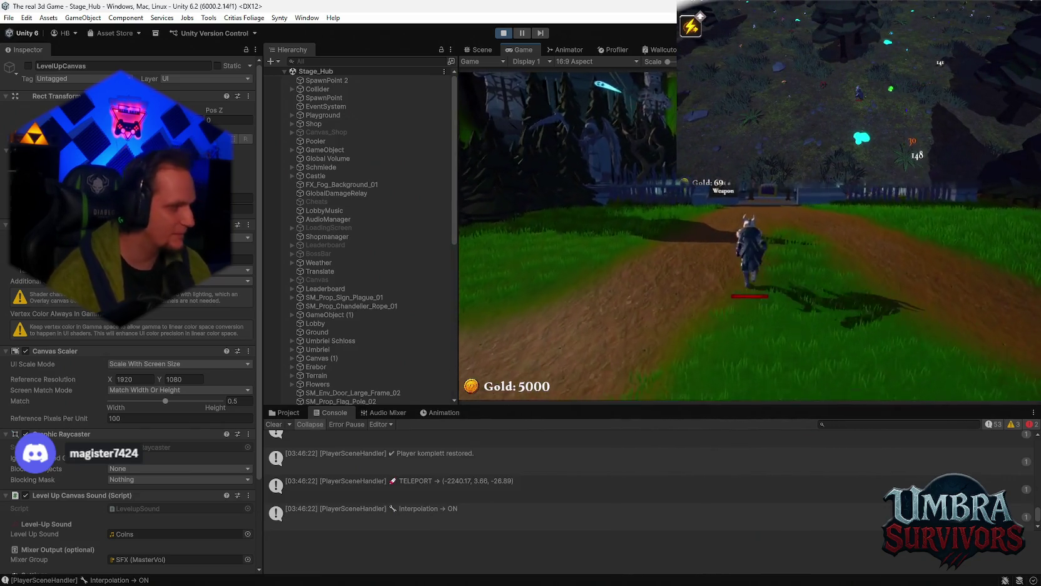
key(w)
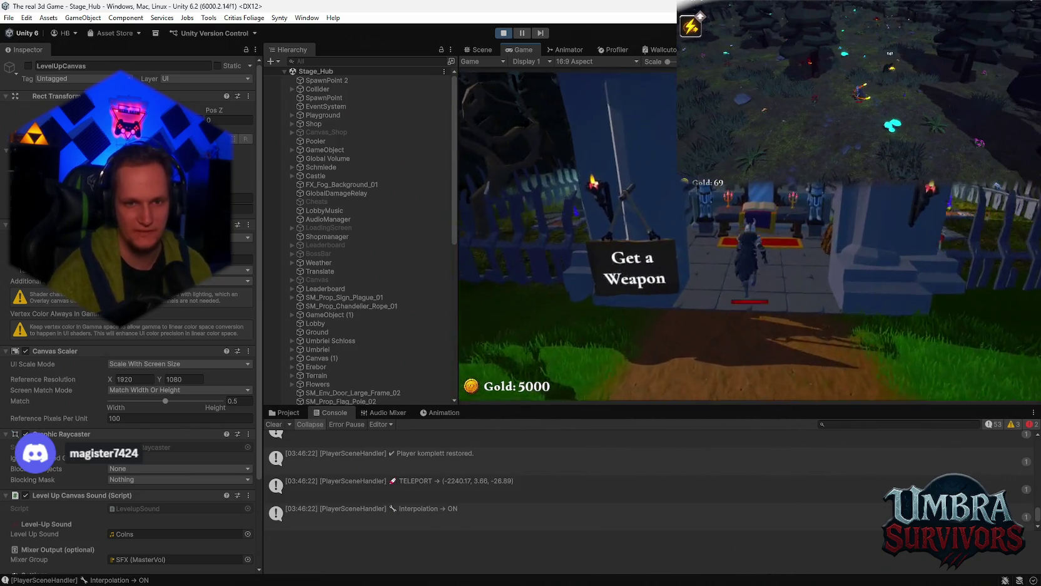
key(e)
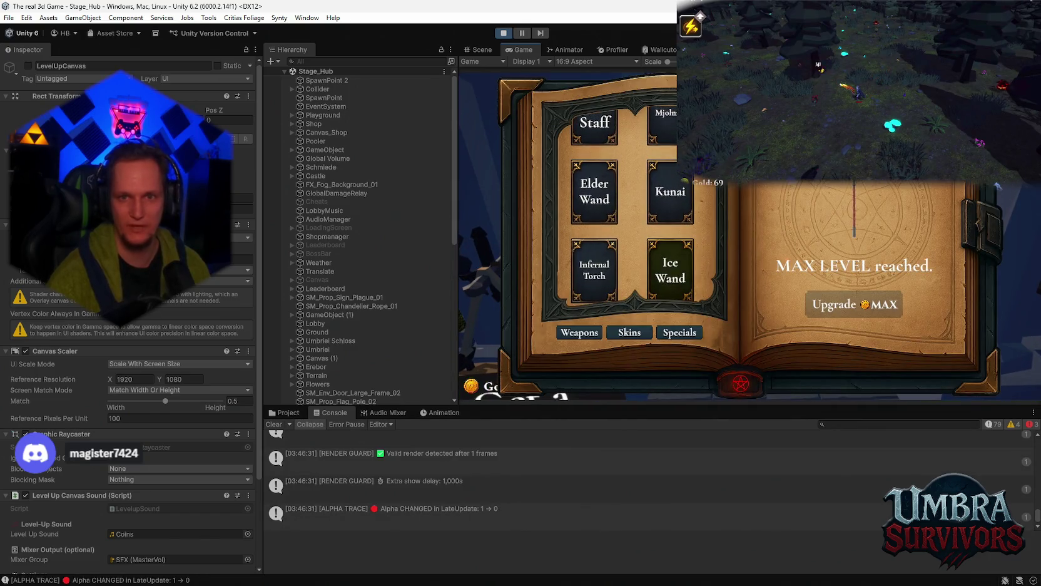
key(Escape)
key(s)
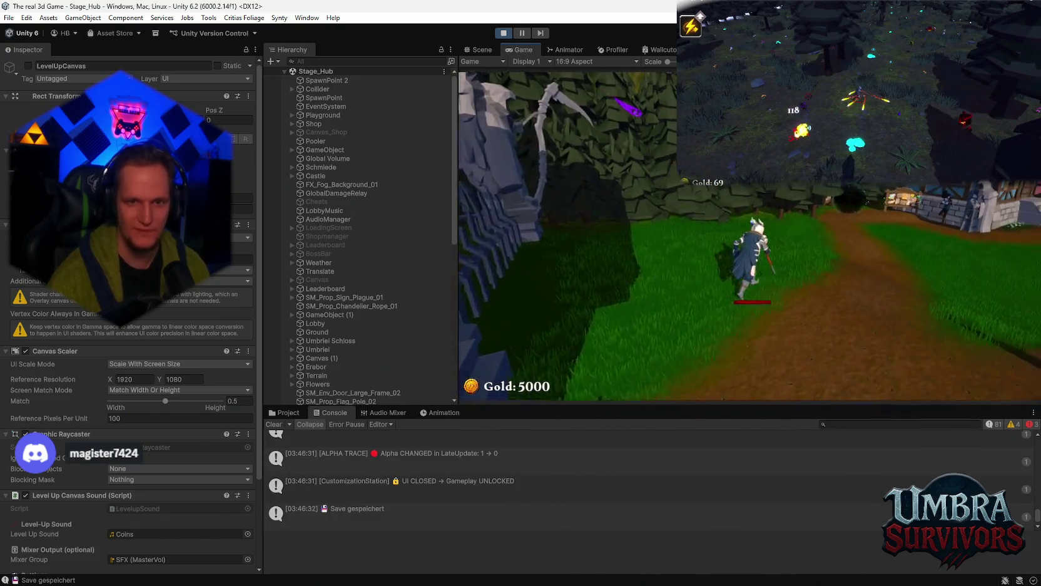
key(w)
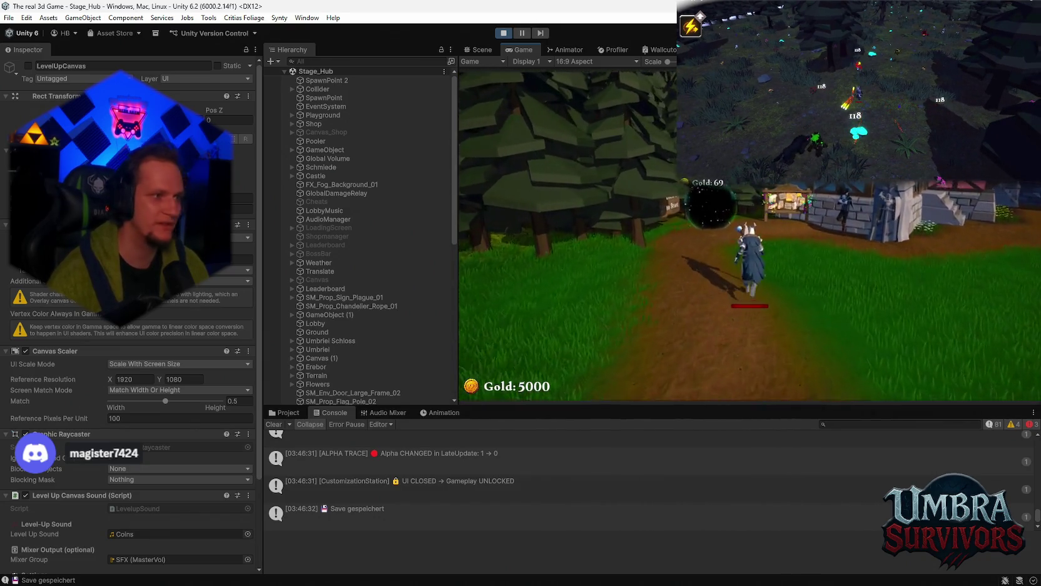
key(e)
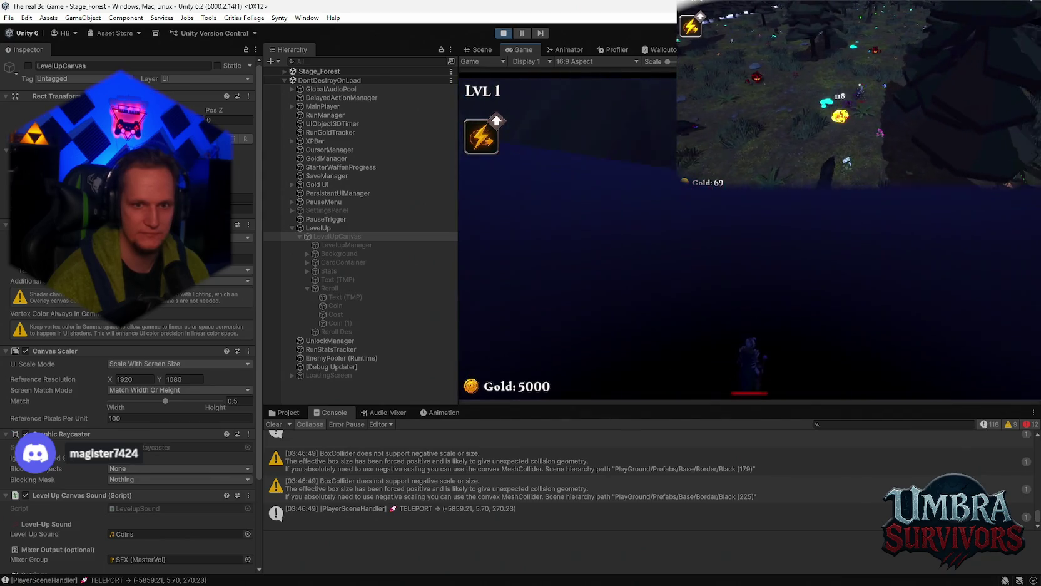
- Respawn from the pause menu, play briefly, then stop Play mode and select the Reroll button
key(Escape)
click(729, 261)
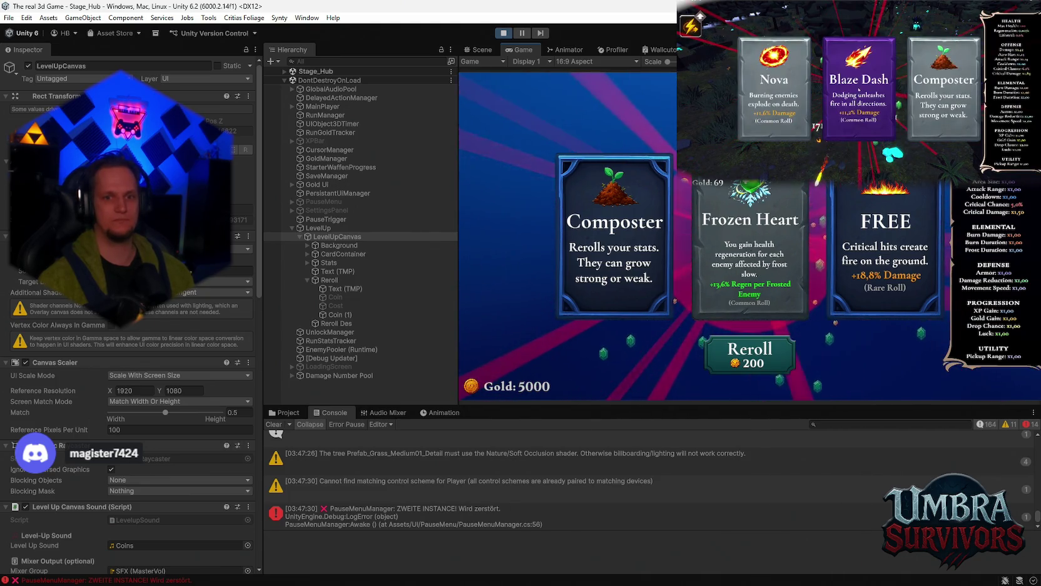
click(504, 33)
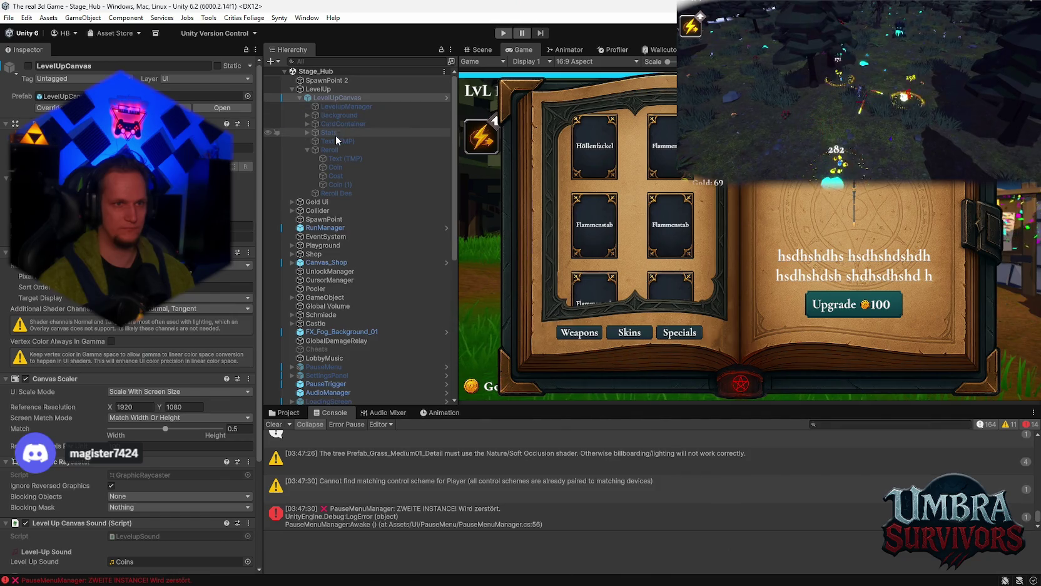
click(329, 151)
- Scroll through the Reroll button's components in the Inspector
scroll(207, 348, down, 10)
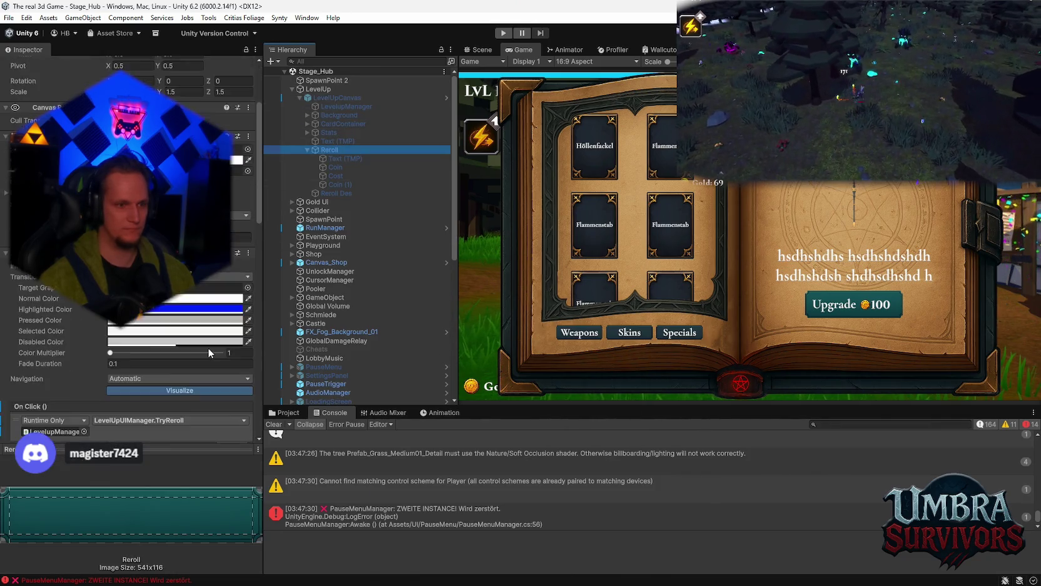
scroll(208, 348, down, 10)
scroll(201, 352, up, 5)
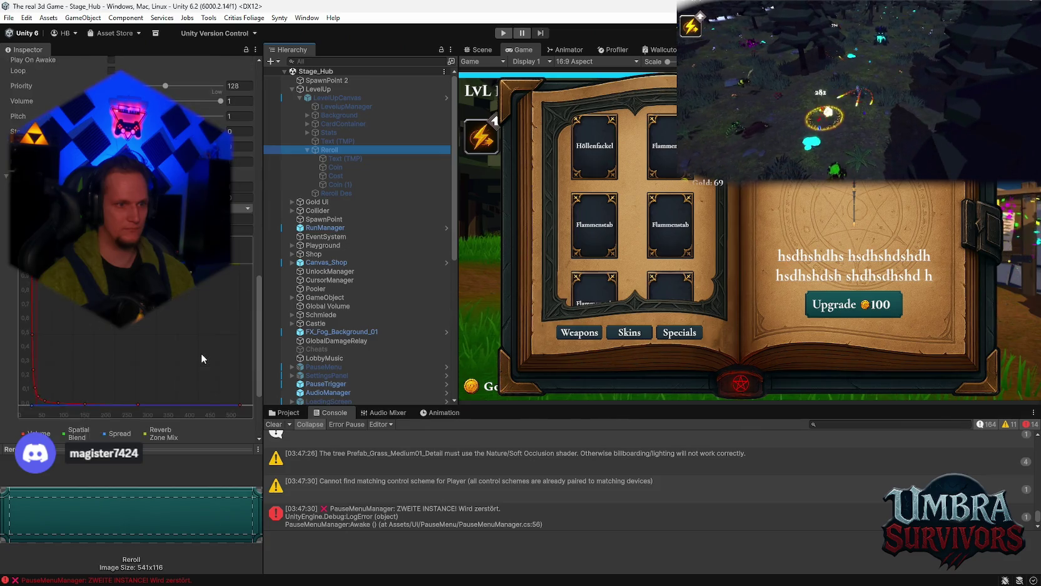
scroll(184, 340, up, 10)
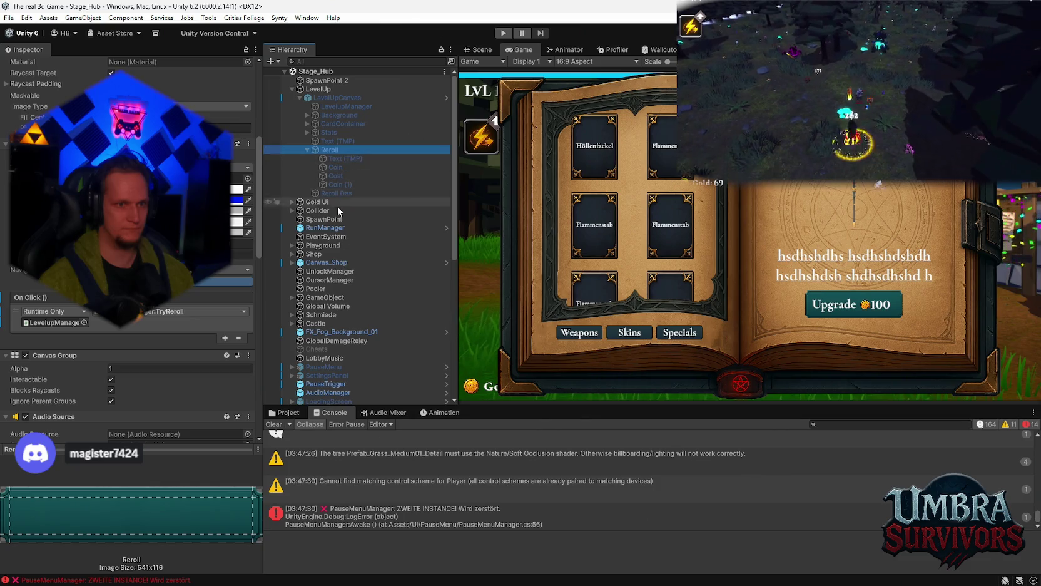
scroll(140, 323, down, 4)
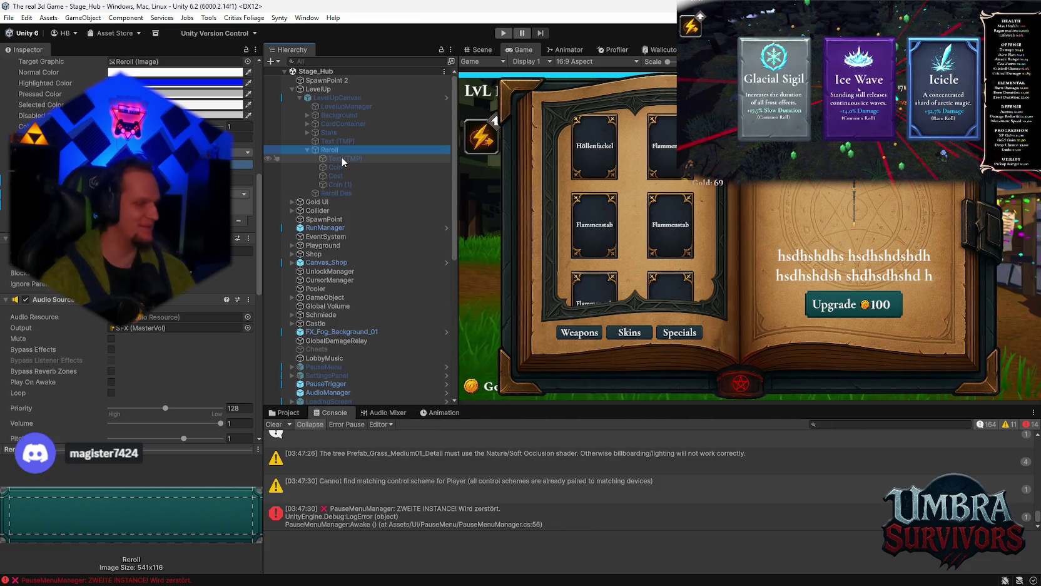
- Check Reroll's Text (TMP), Coin, Coin (1) and Reroll Des children, then reselect Reroll
click(344, 159)
click(340, 167)
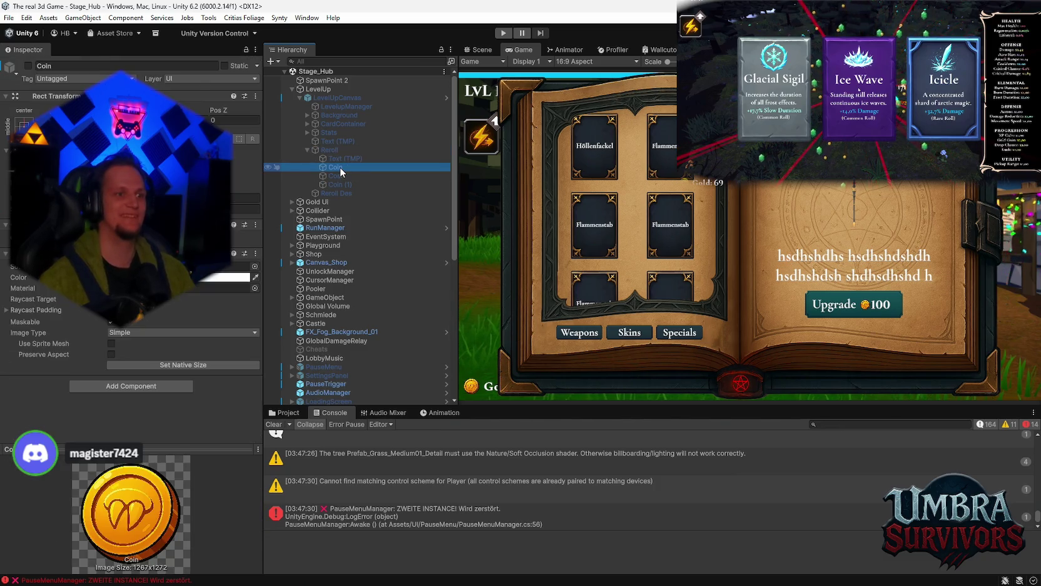
click(339, 183)
click(340, 191)
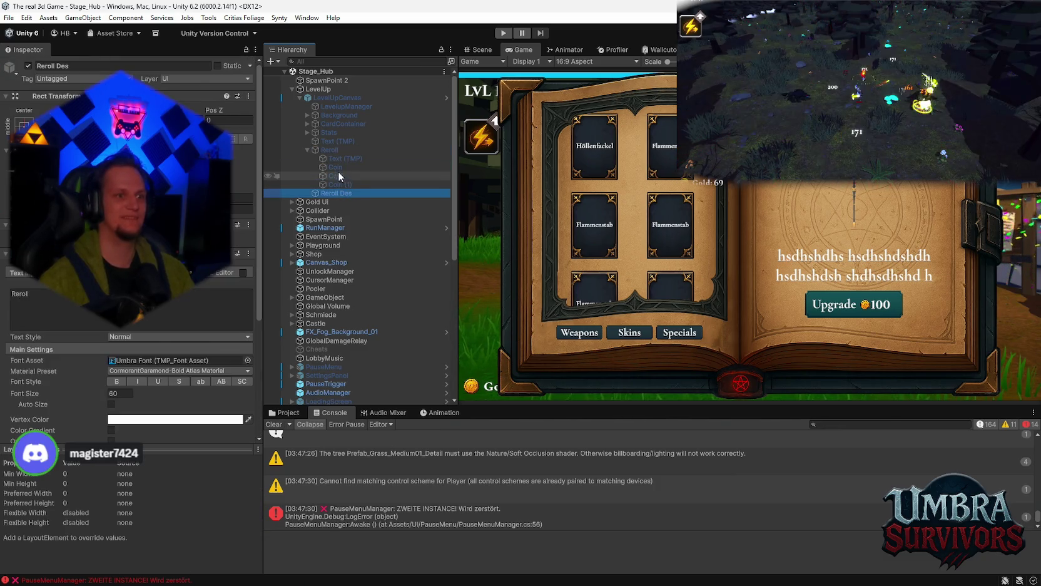
click(331, 150)
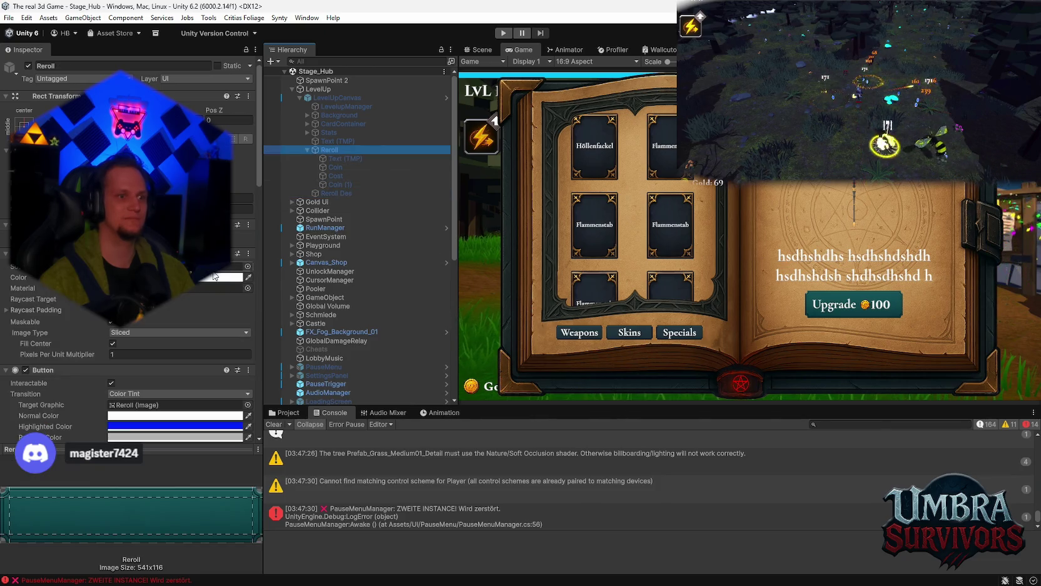
- Recheck the Reroll button's settings and its Text (TMP) child, then bring up LevelUpCanvas's context menu
scroll(212, 272, down, 5)
scroll(215, 272, down, 5)
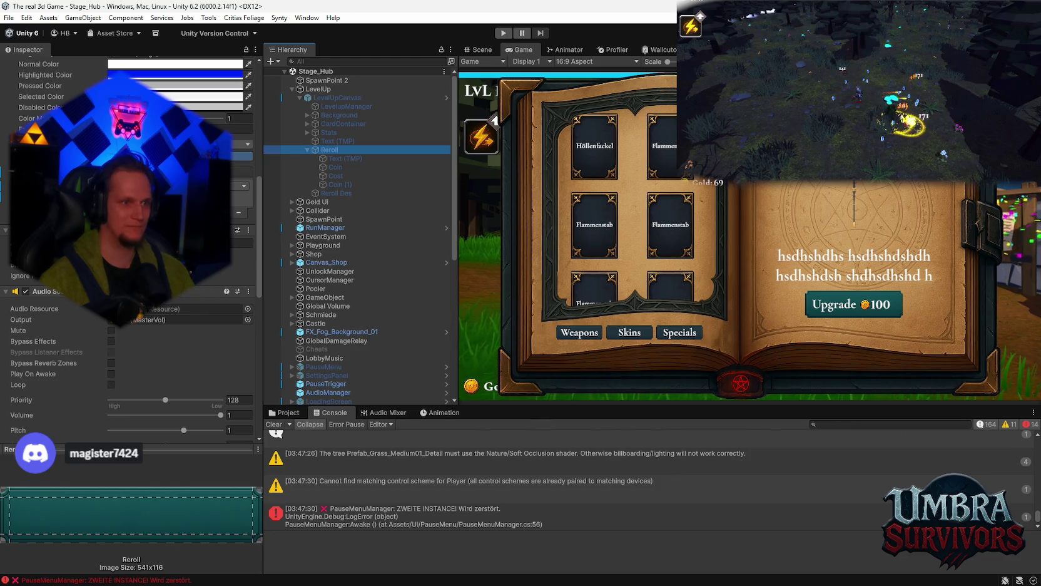
scroll(199, 279, down, 3)
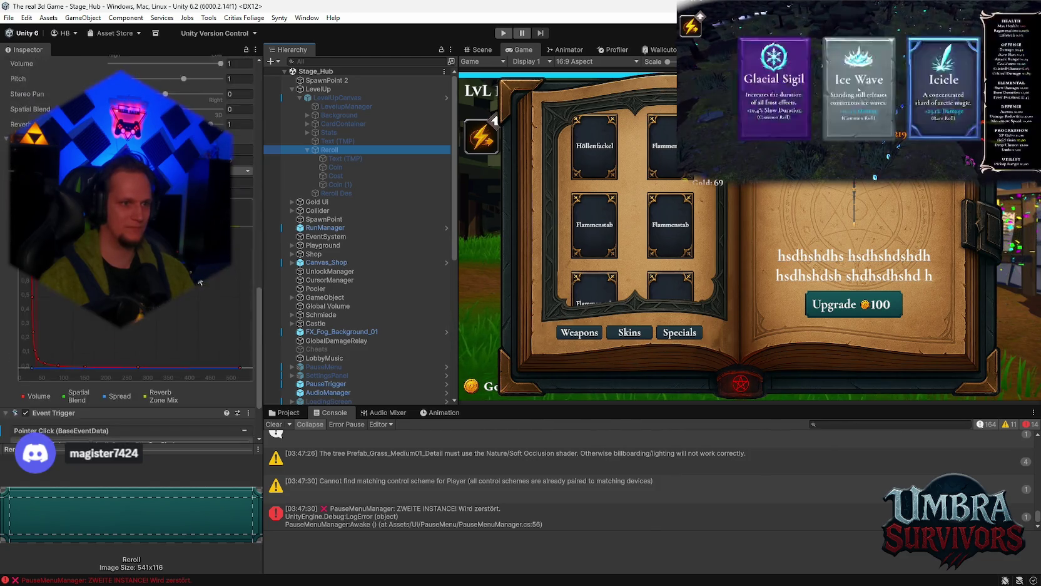
scroll(199, 279, up, 2)
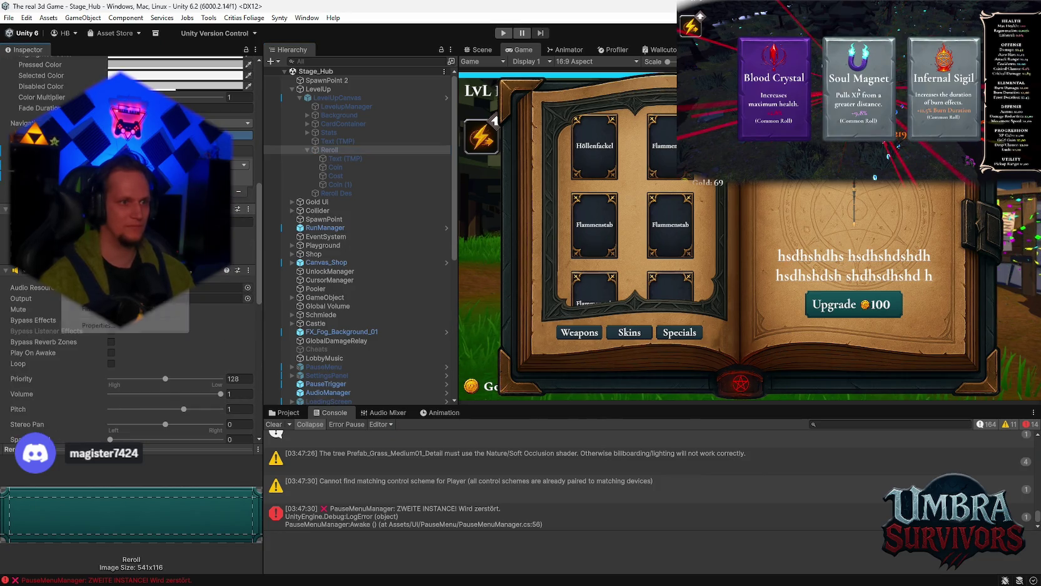
key(Escape)
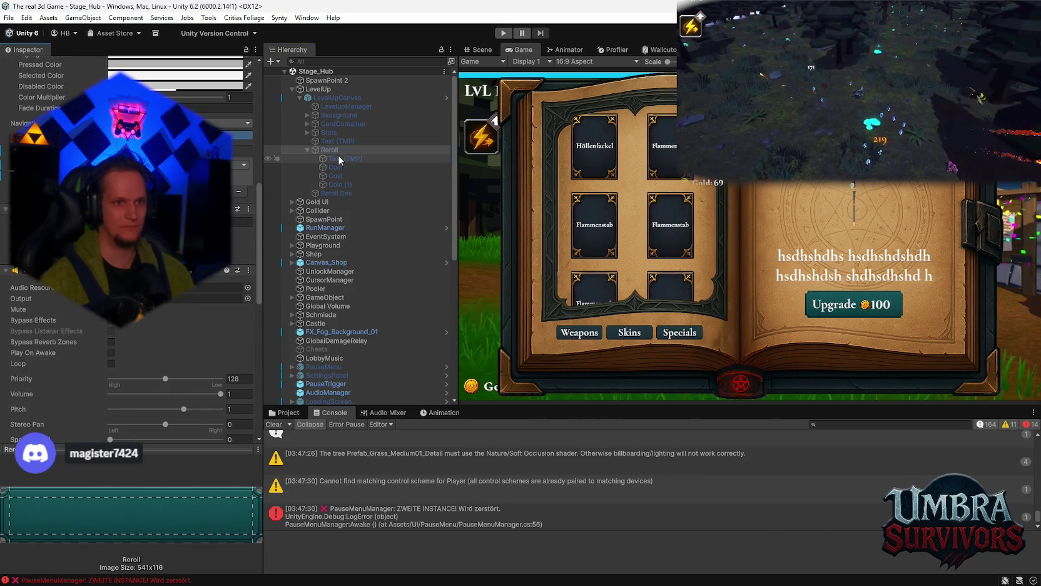
click(341, 159)
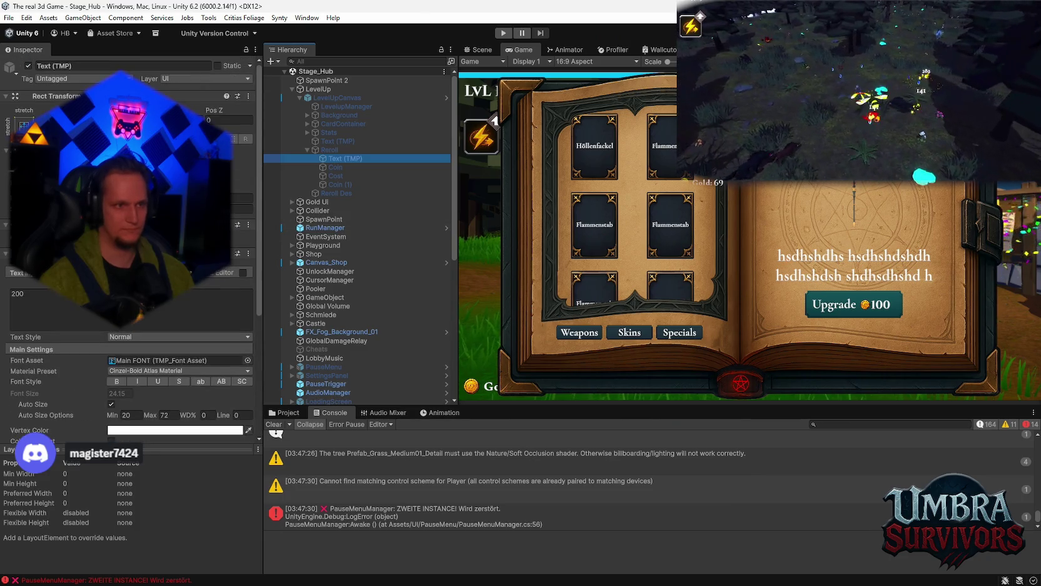
click(333, 150)
scroll(131, 250, down, 10)
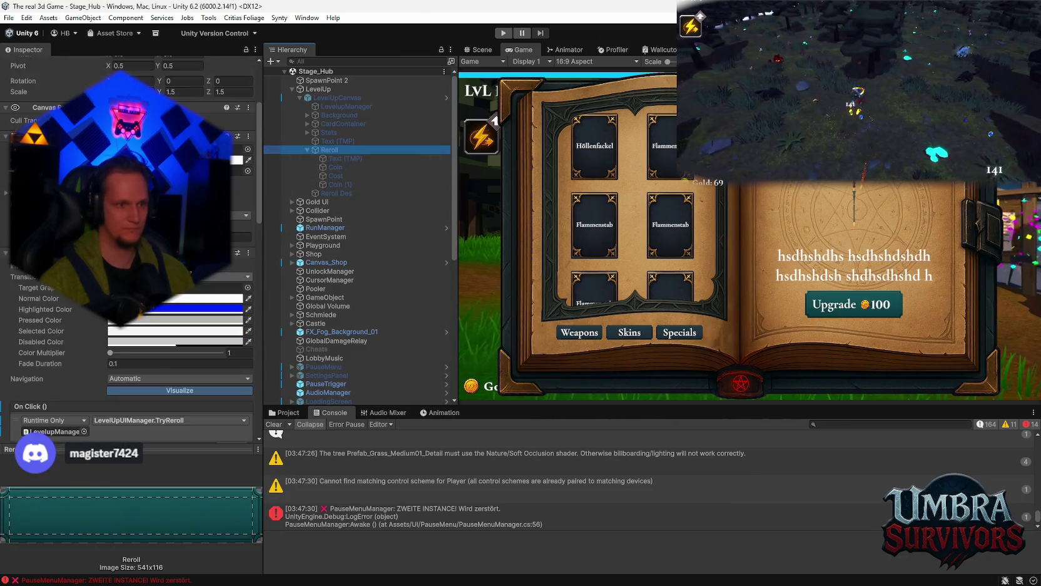
scroll(132, 250, up, 10)
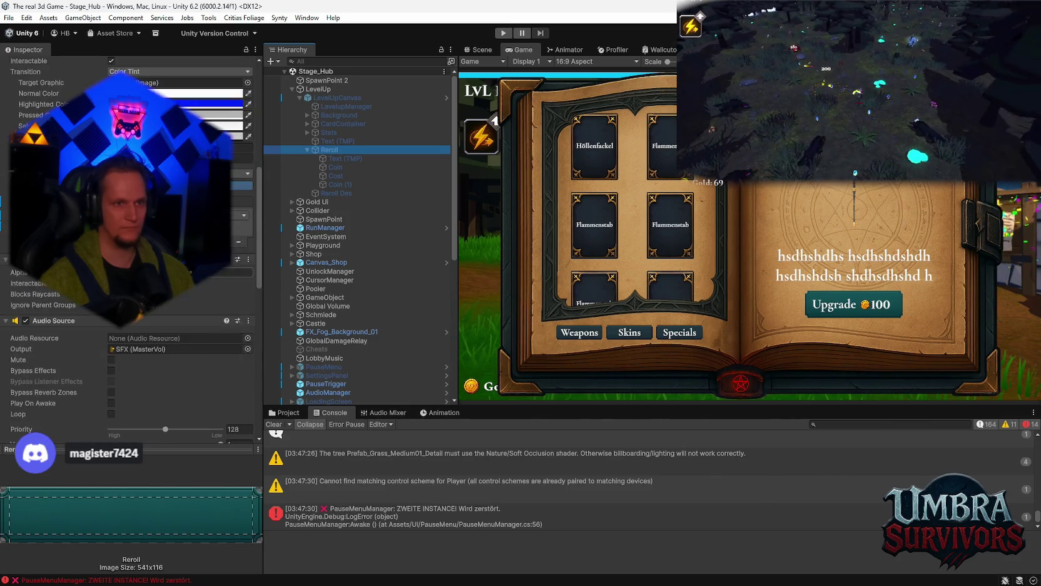
right_click(334, 98)
- Open the LevelUpCanvas prefab in isolation and view it in the Scene with the Move tool
mouse_move(403, 253)
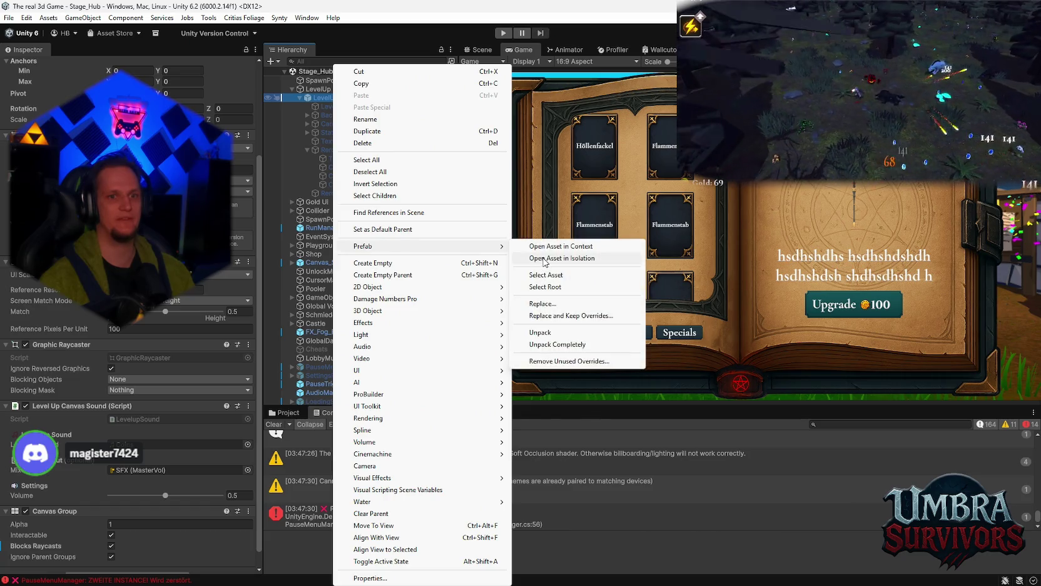
click(561, 258)
click(478, 50)
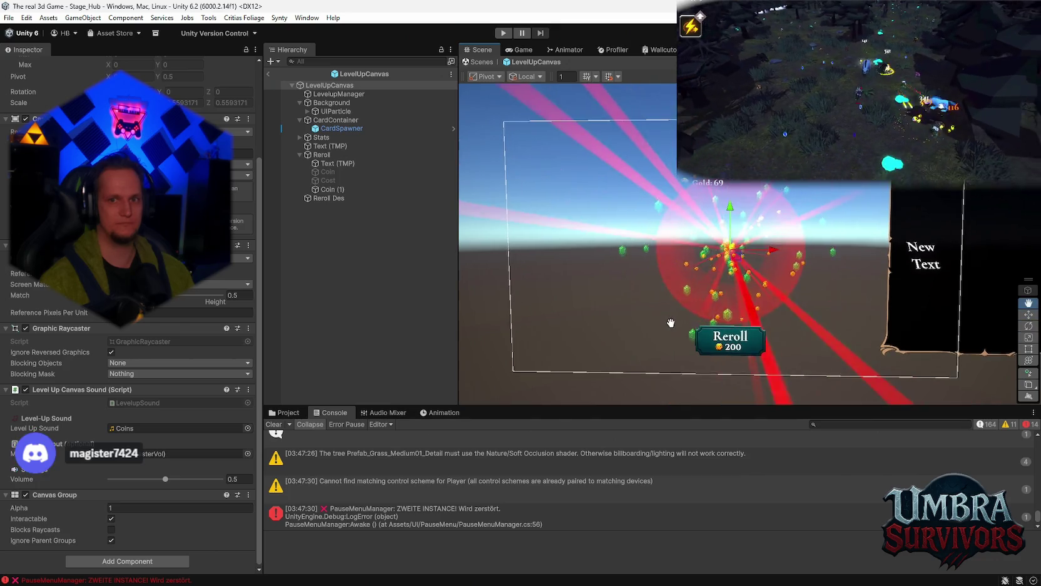
key(w)
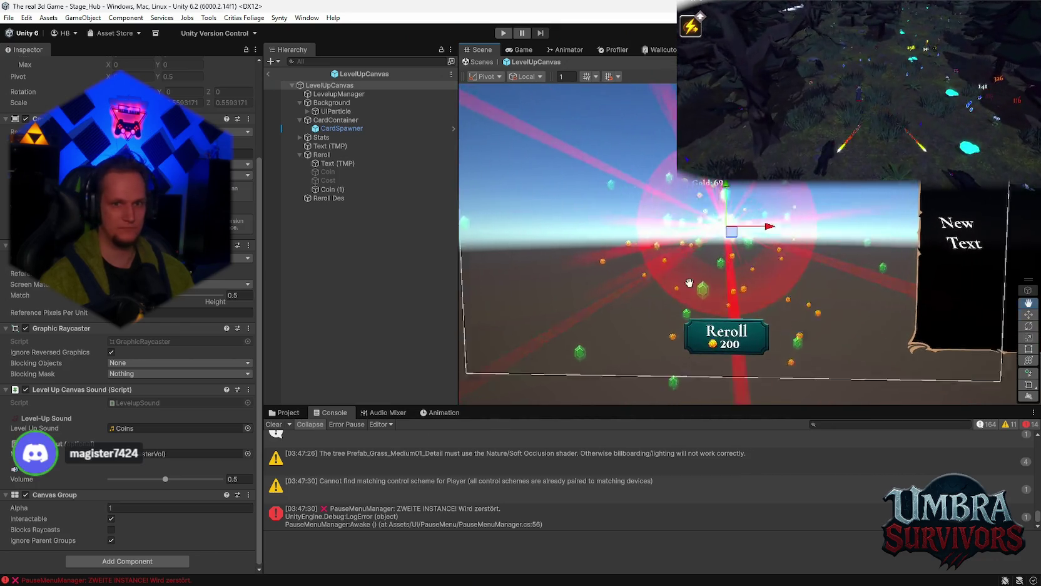
scroll(703, 264, up, 3)
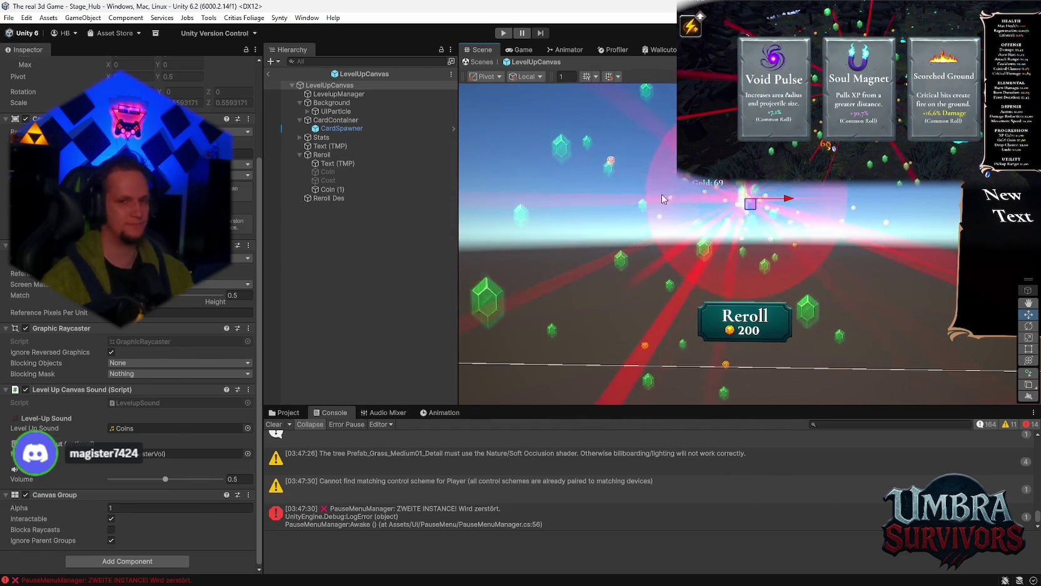
- Inspect CardSpawner's settings, then bring the Notepad task notes to the front
click(338, 128)
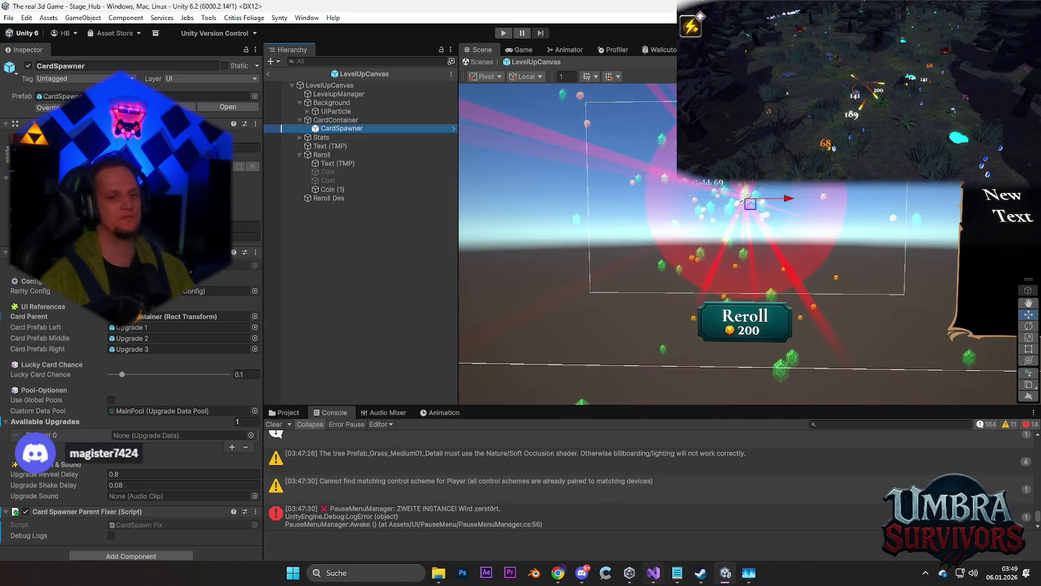
click(592, 572)
scroll(203, 381, down, 12)
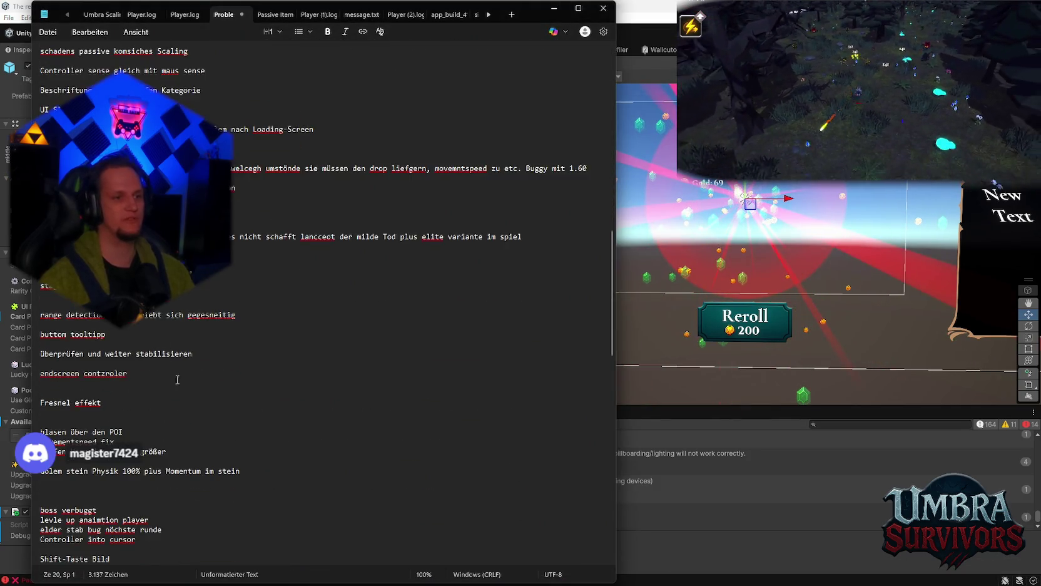
- Add 'elemnt boost pick rate 5' as a new line below 'buttom tooltipp', then minimize Notepad
key(Return)
text(elemnt boost pick rate 5%)
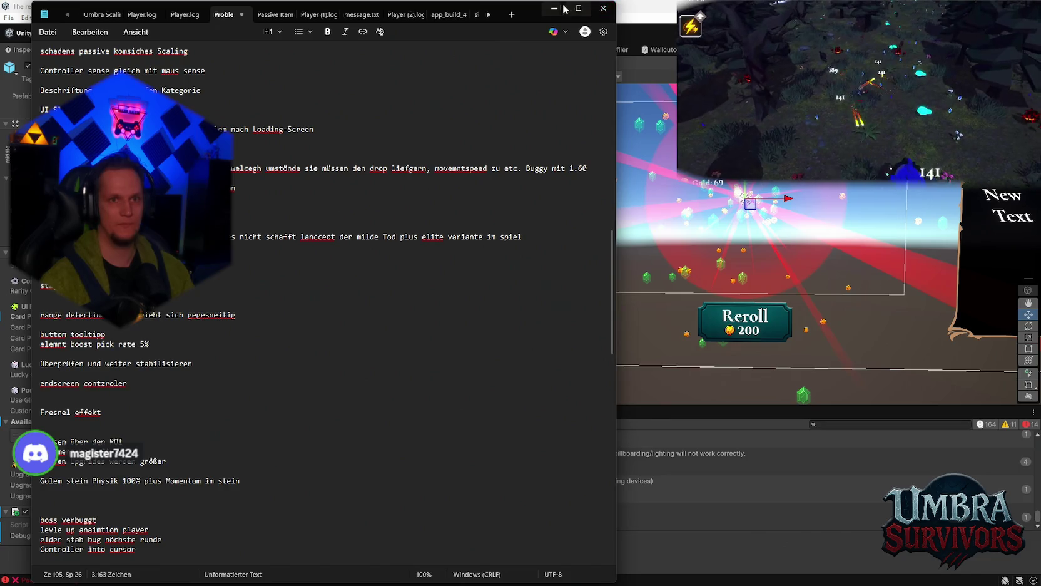
click(565, 9)
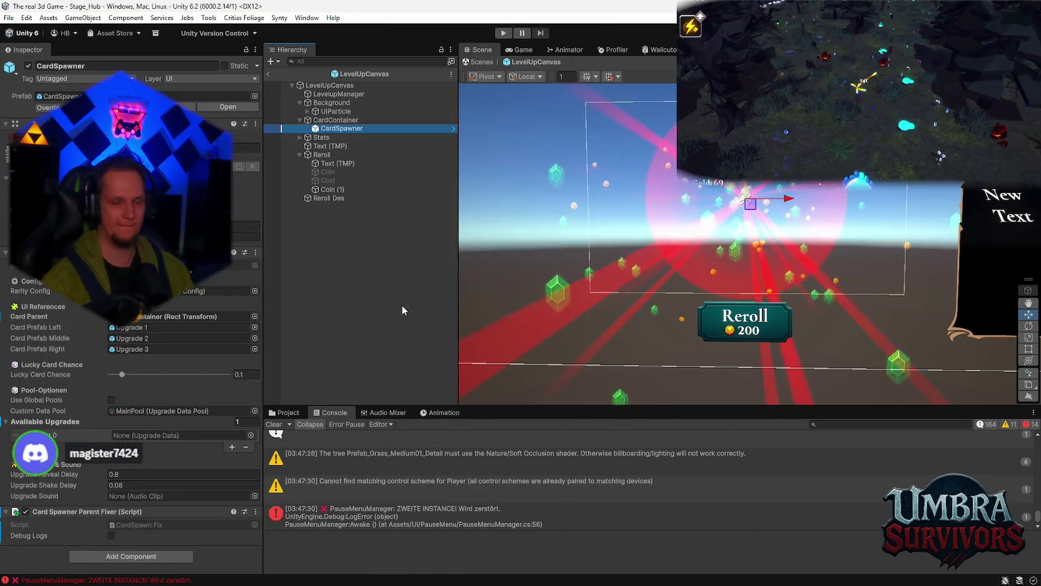
- Check CardSpawner and CardContainer, then the Reroll label text, Coin and Coin (1) objects
click(329, 129)
click(331, 120)
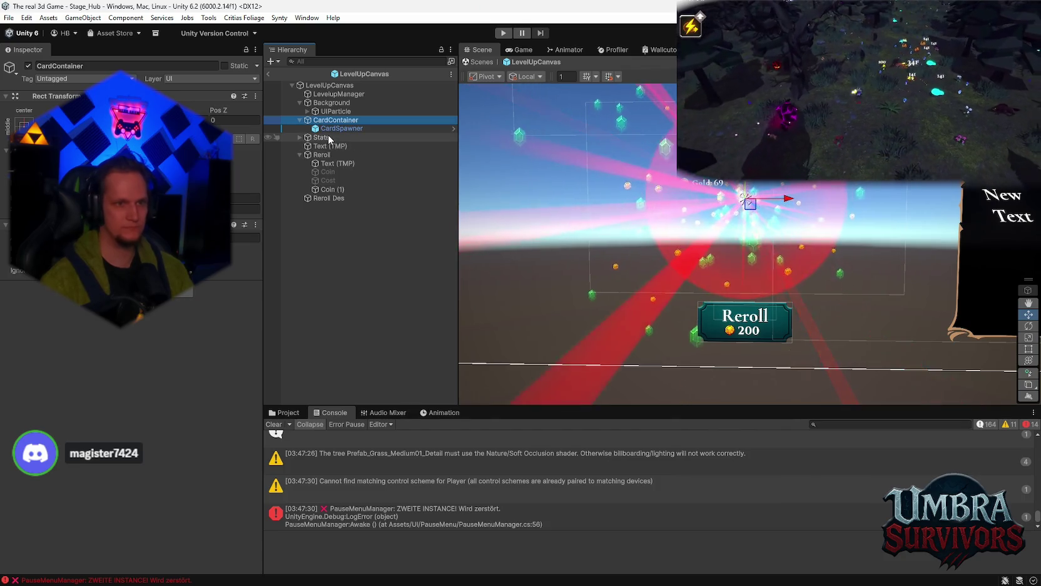
mouse_move(805, 310)
mouse_down()
mouse_move(718, 374)
mouse_move(700, 367)
mouse_move(683, 290)
mouse_move(707, 300)
mouse_move(737, 339)
mouse_move(760, 296)
mouse_move(750, 252)
mouse_move(730, 292)
mouse_move(699, 231)
mouse_up()
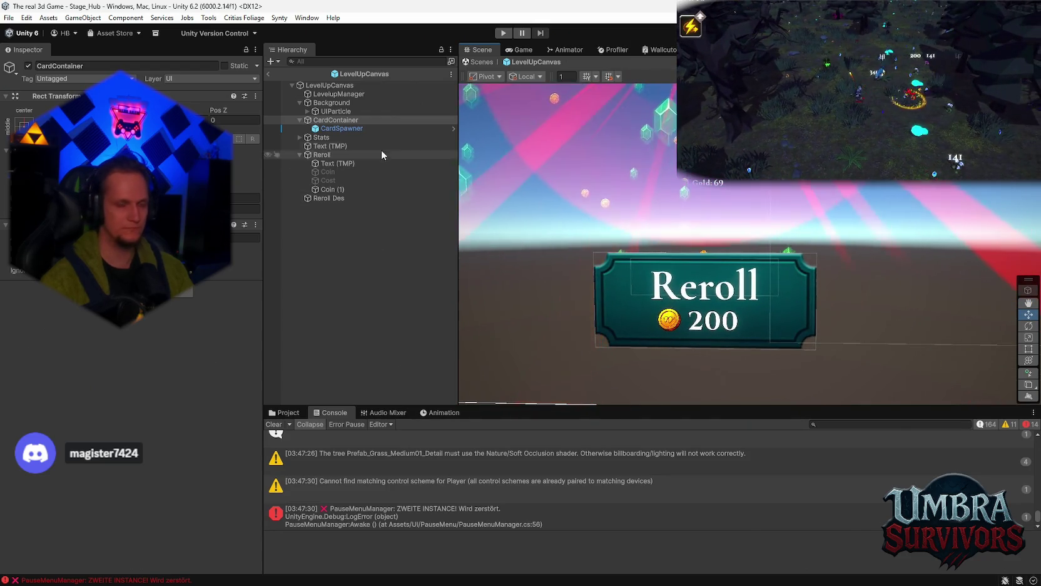
click(336, 165)
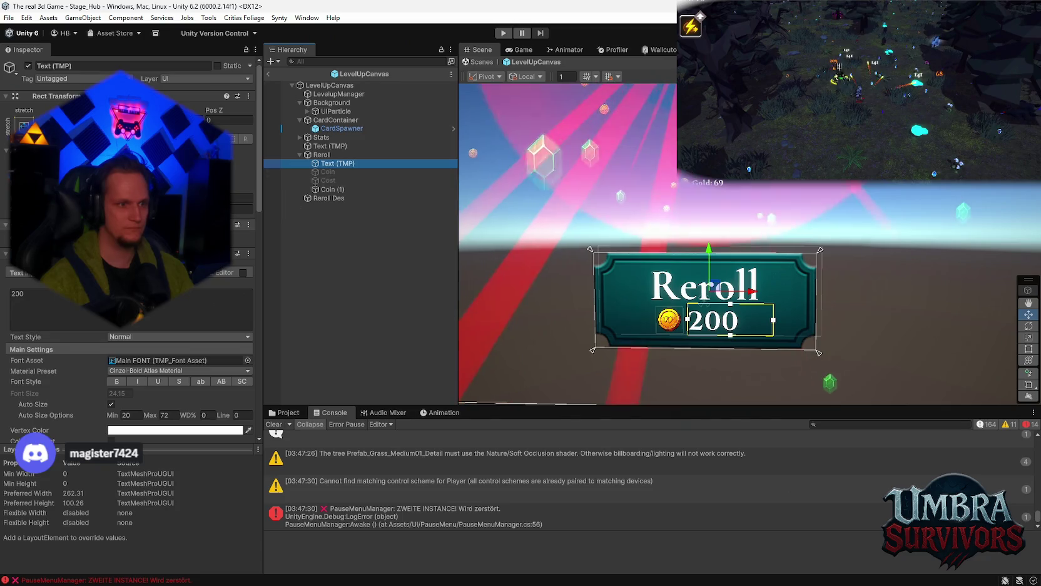
click(328, 172)
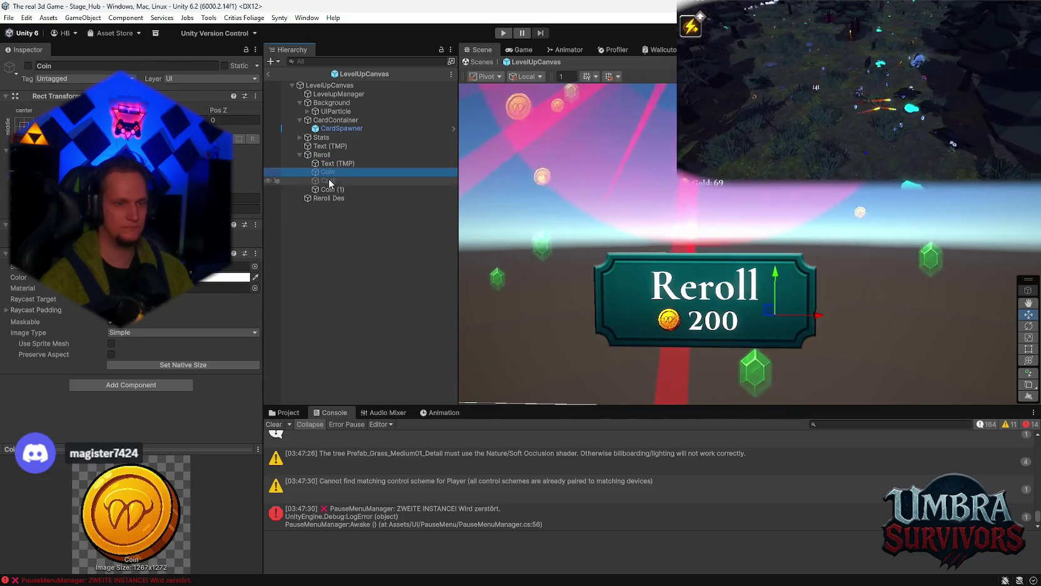
click(337, 164)
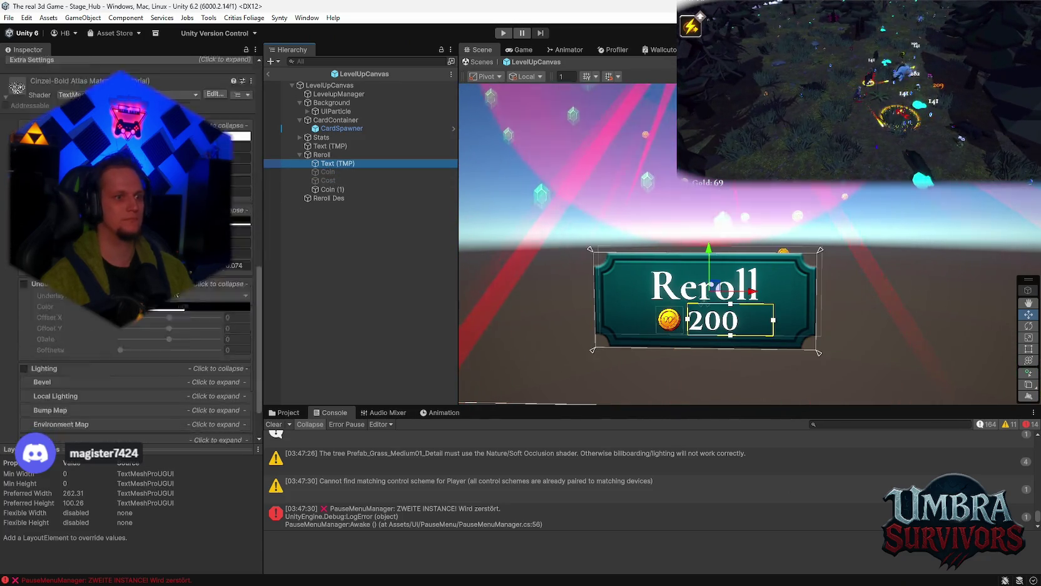
click(328, 172)
click(328, 180)
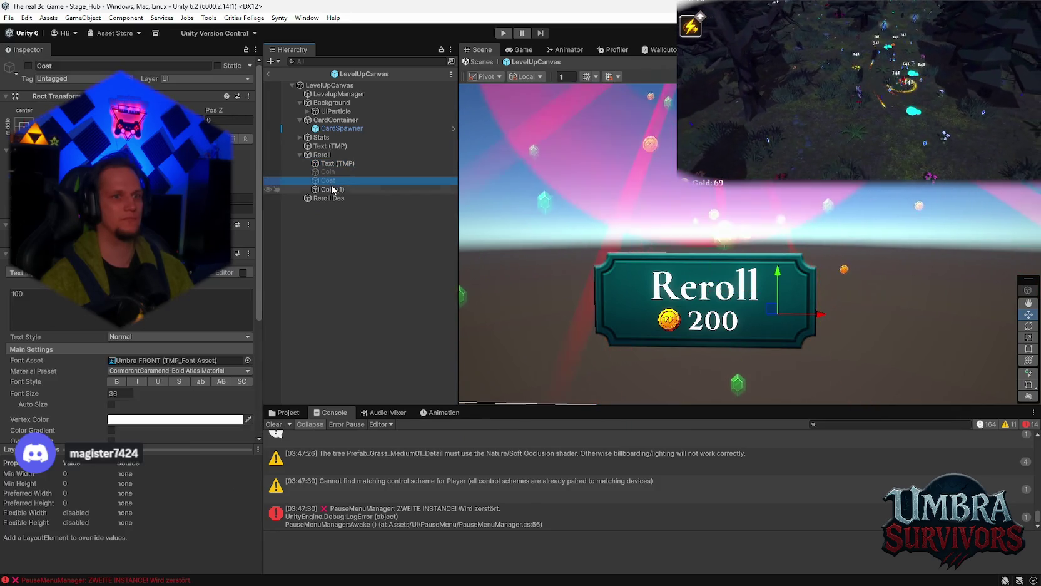
click(331, 189)
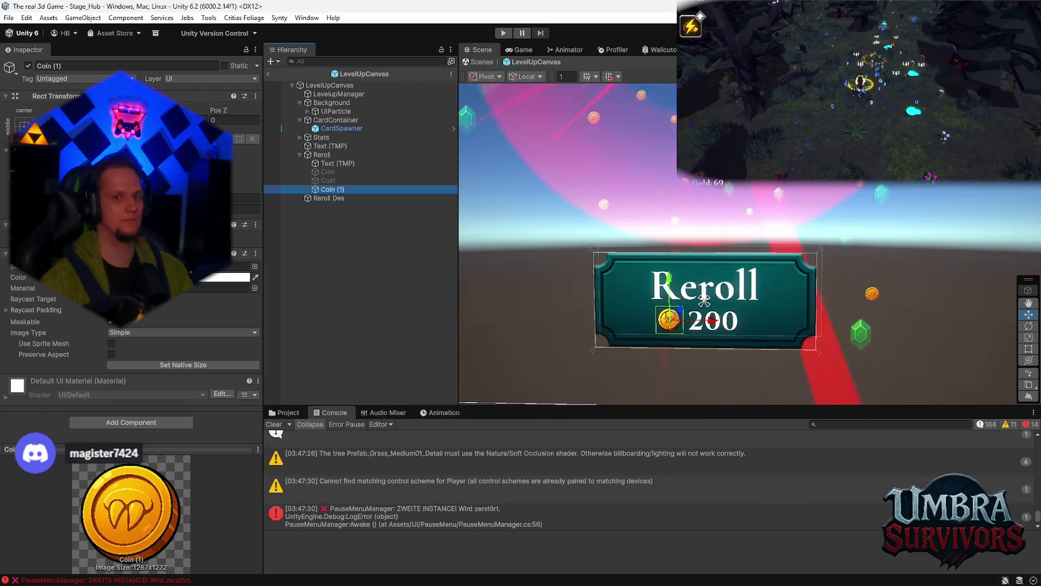
- Save the prefab and make Reroll Des a child of the Reroll button
key(ctrl+s)
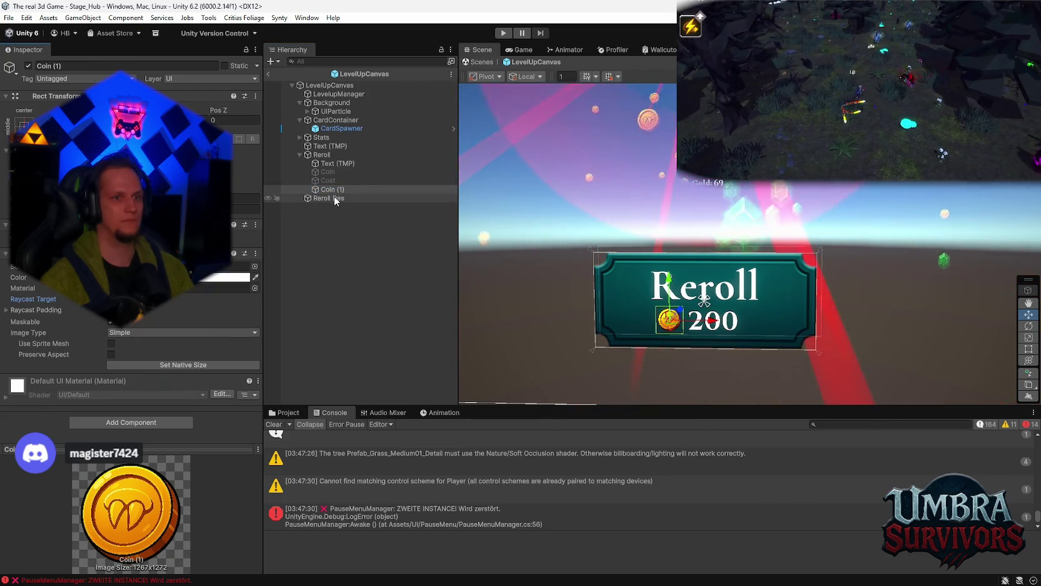
click(332, 199)
scroll(133, 334, down, 10)
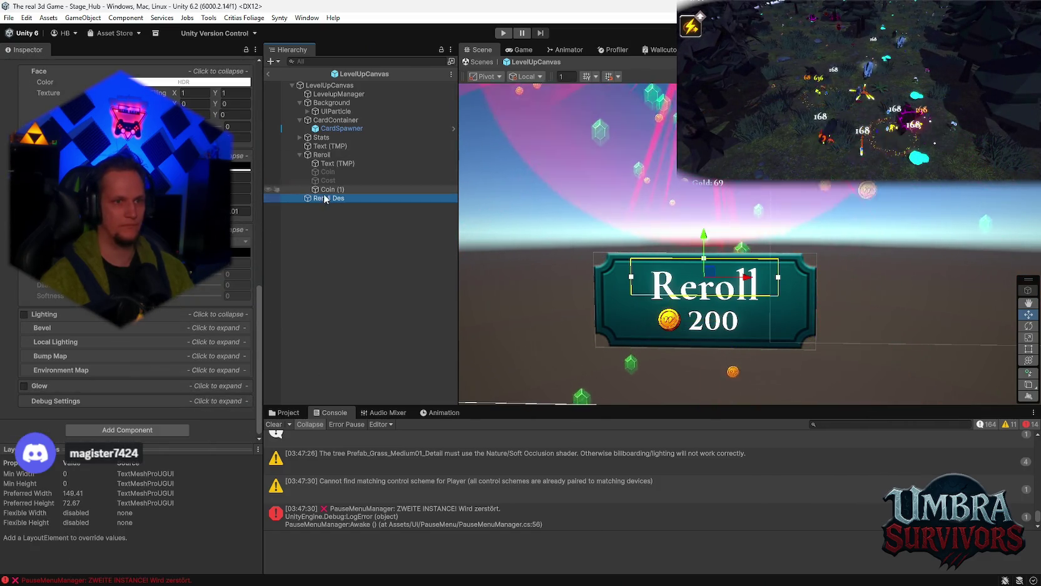
drag(319, 198, 323, 157)
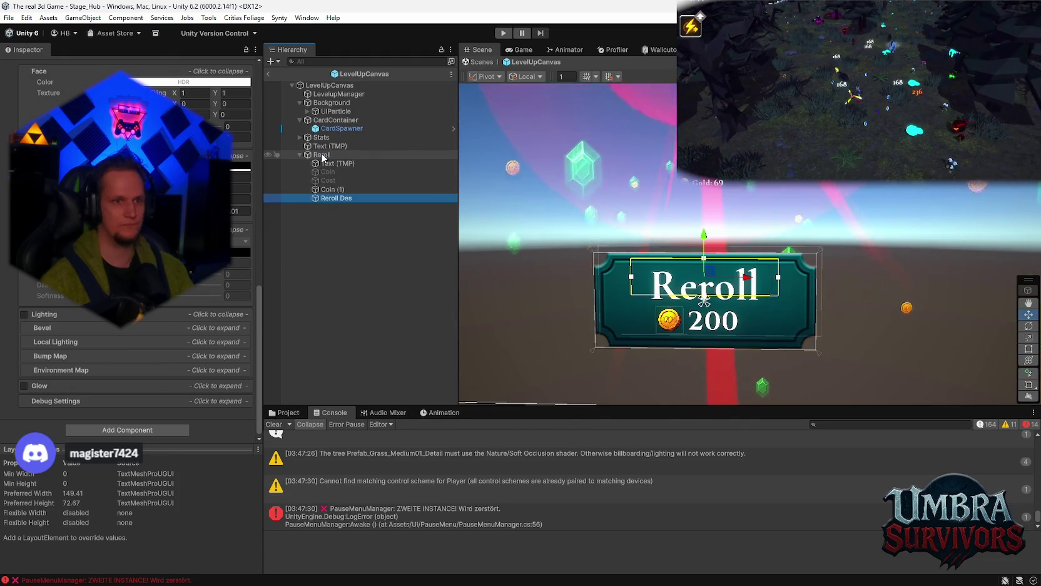
- Review the Reroll button: 200-coin price, click calling LevelUpUIManager.TryReroll
click(322, 155)
scroll(154, 307, up, 10)
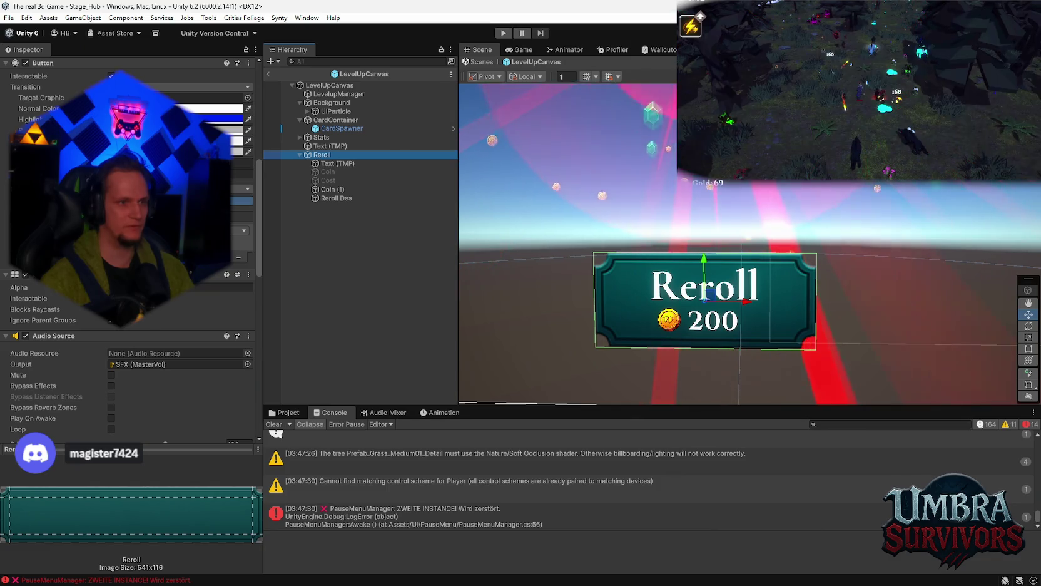
scroll(240, 328, up, 4)
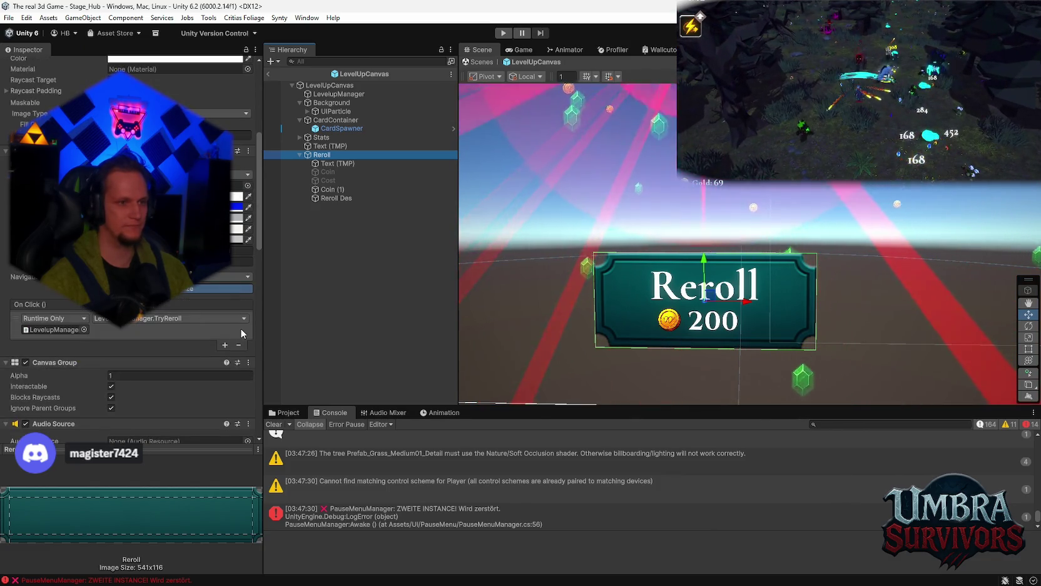
scroll(200, 319, up, 8)
scroll(201, 320, up, 2)
scroll(722, 244, down, 5)
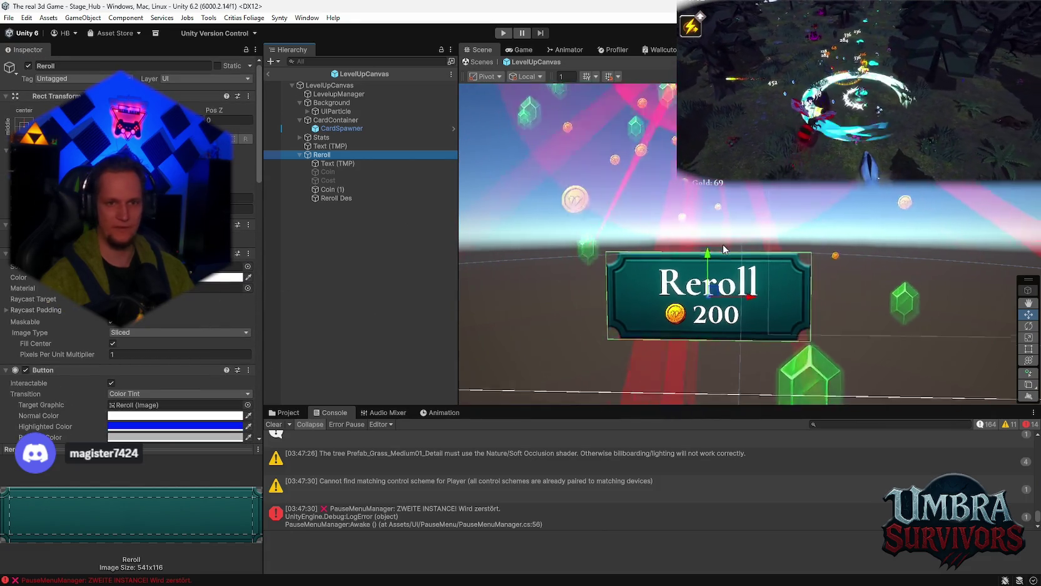
scroll(743, 277, down, 5)
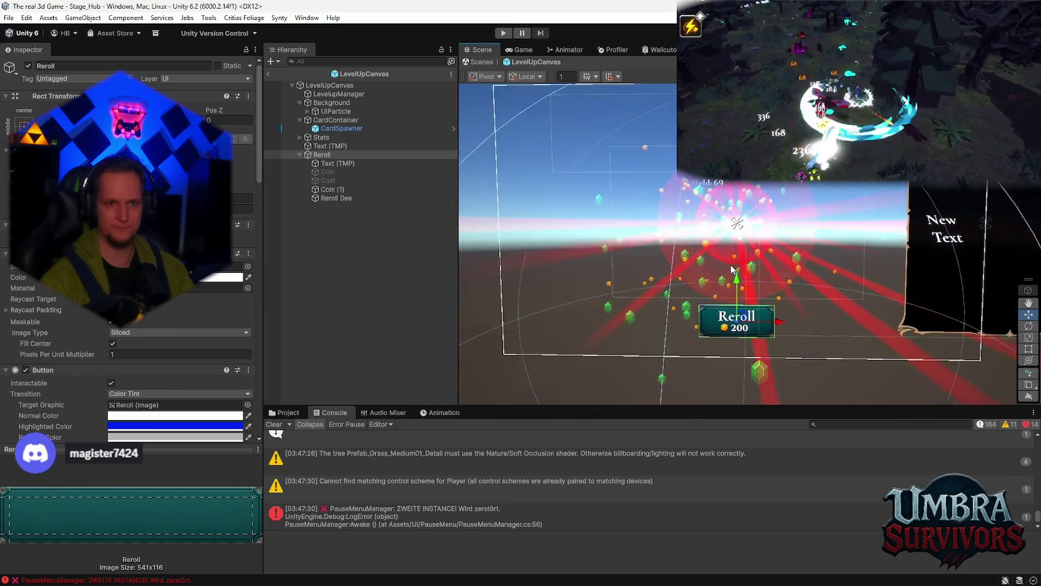
click(8, 18)
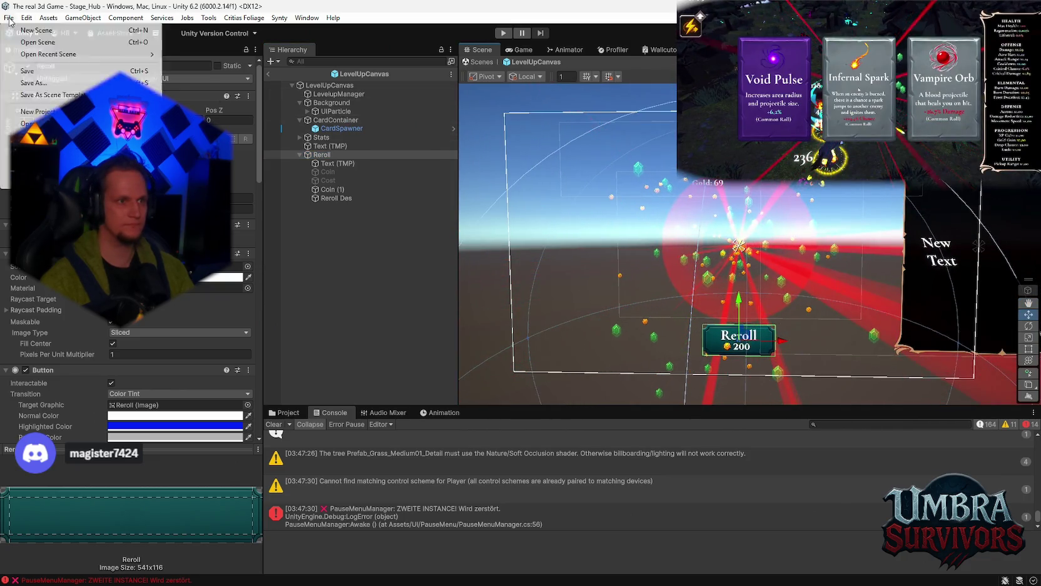
click(321, 85)
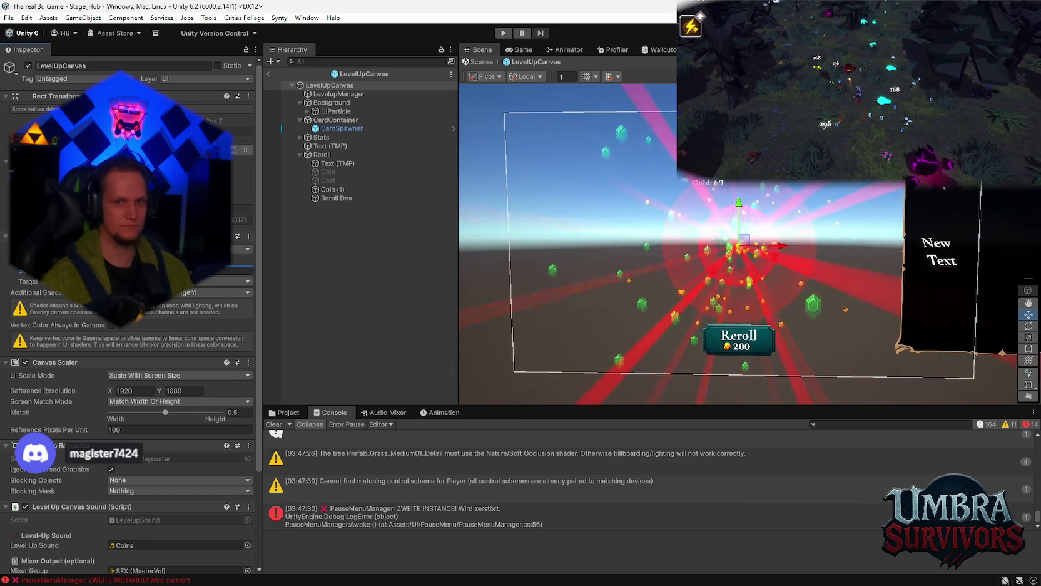
click(8, 18)
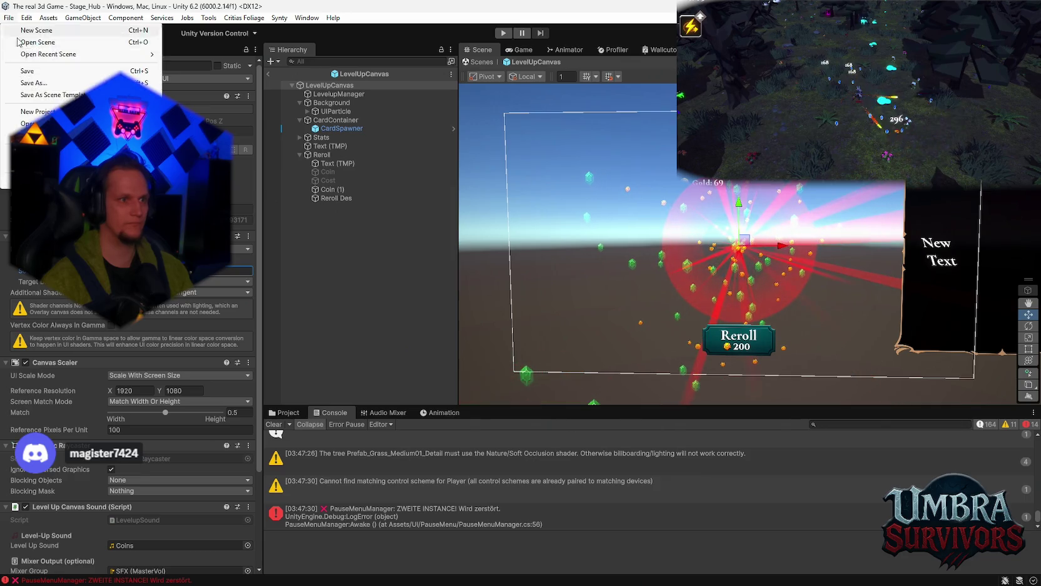
click(8, 18)
click(8, 18)
click(44, 94)
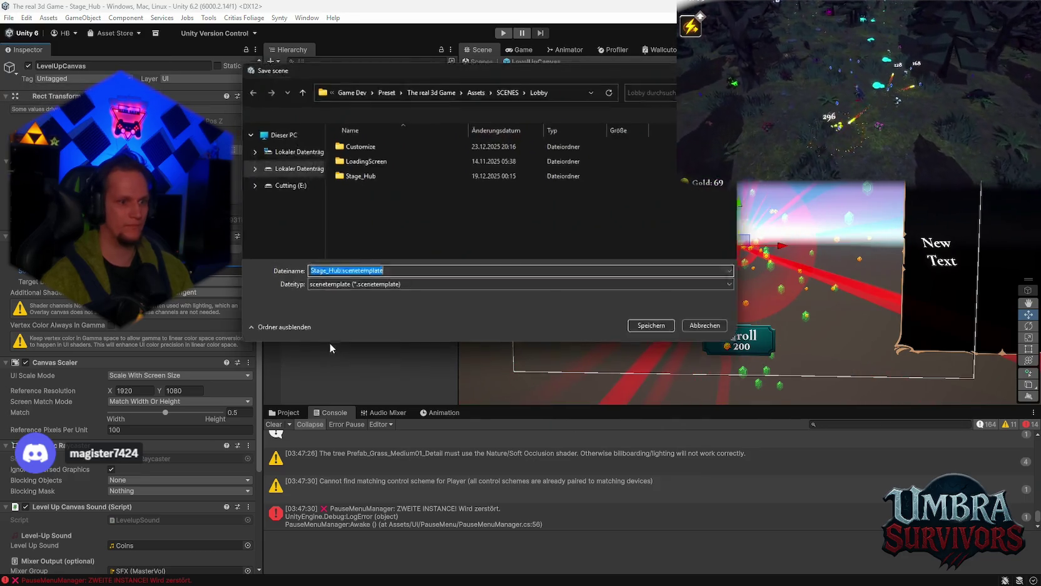
key(Escape)
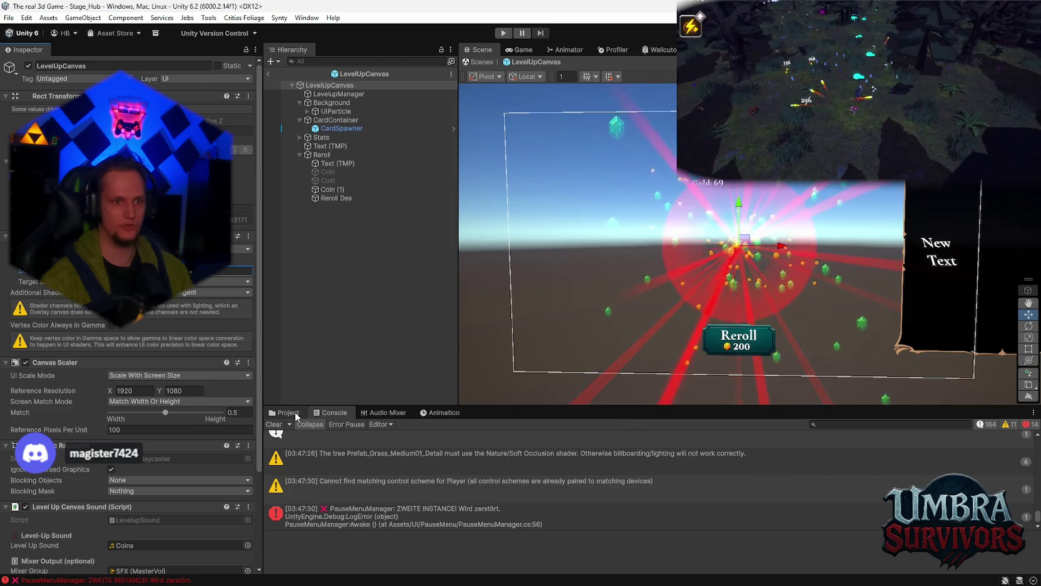
click(288, 412)
click(332, 413)
- Show the Project panel, then run to the weapon shrine, open its weapon book and close it
click(284, 412)
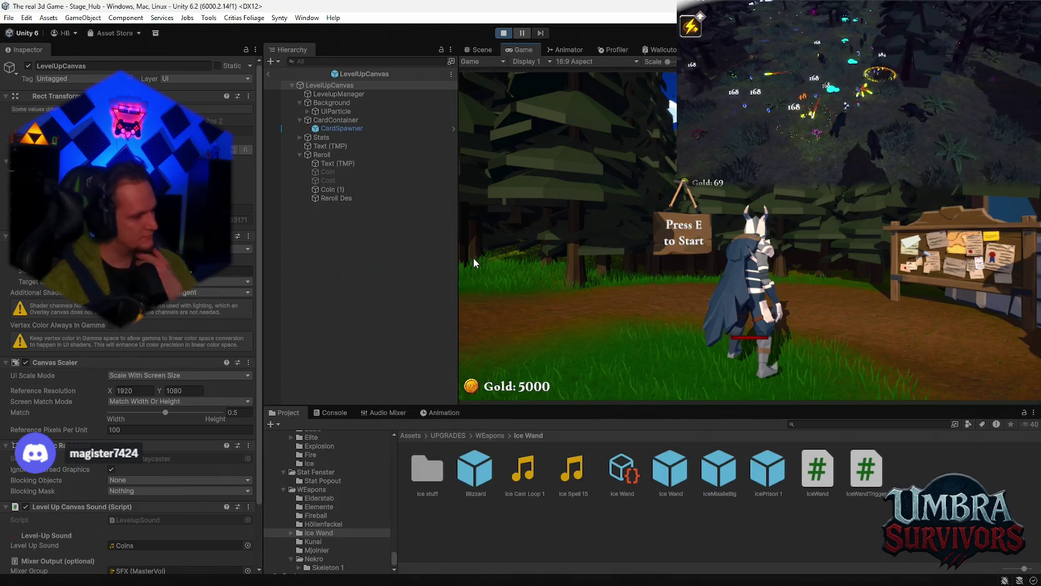
key(e)
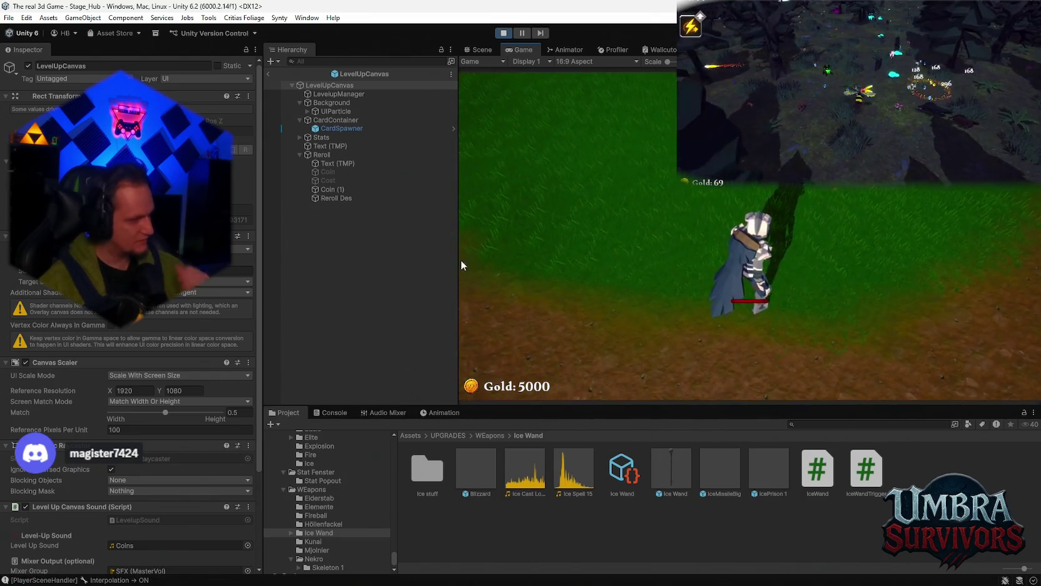
key(w)
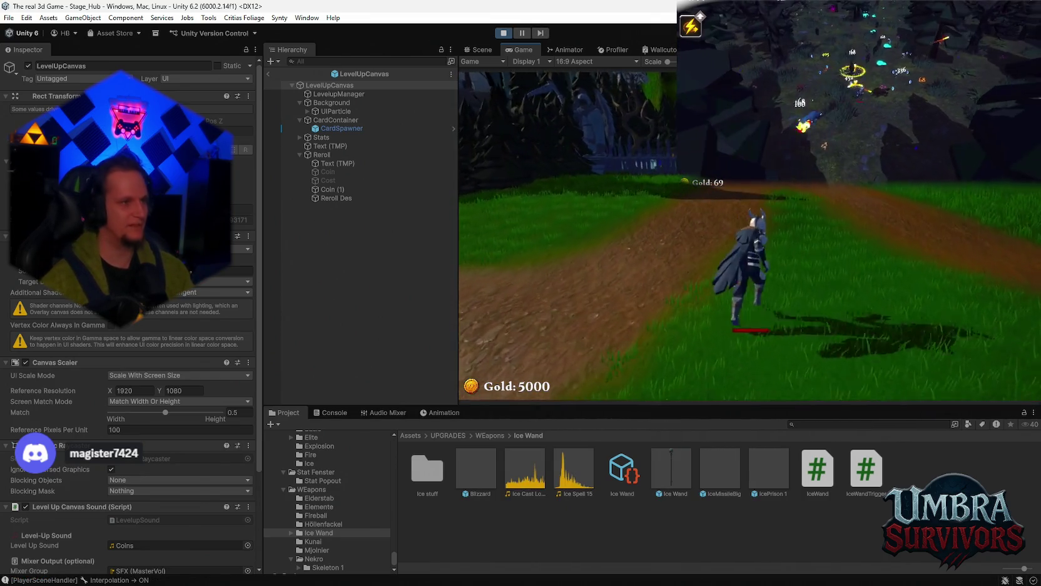
key(w)
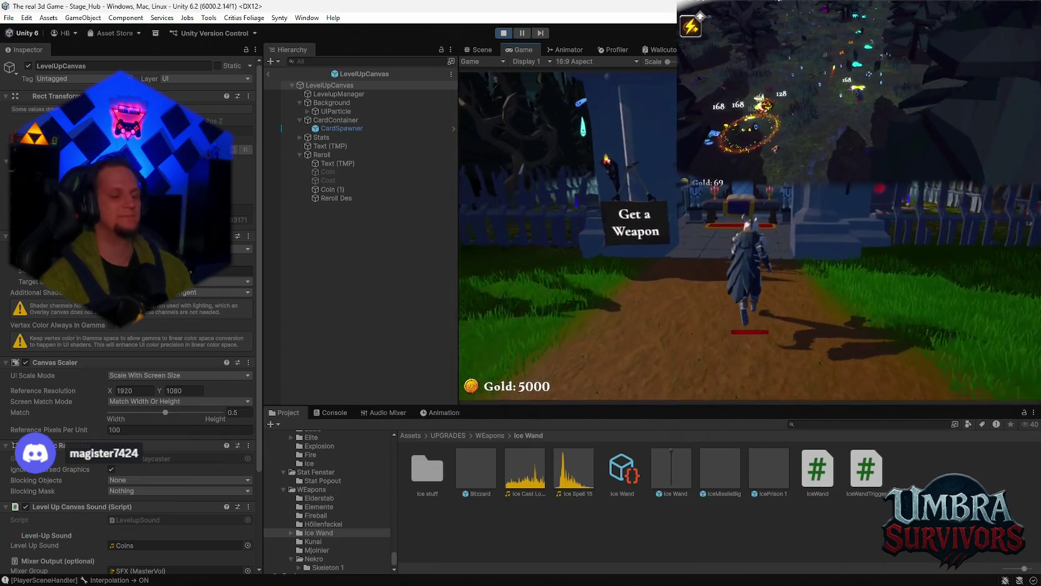
key(w)
key(e)
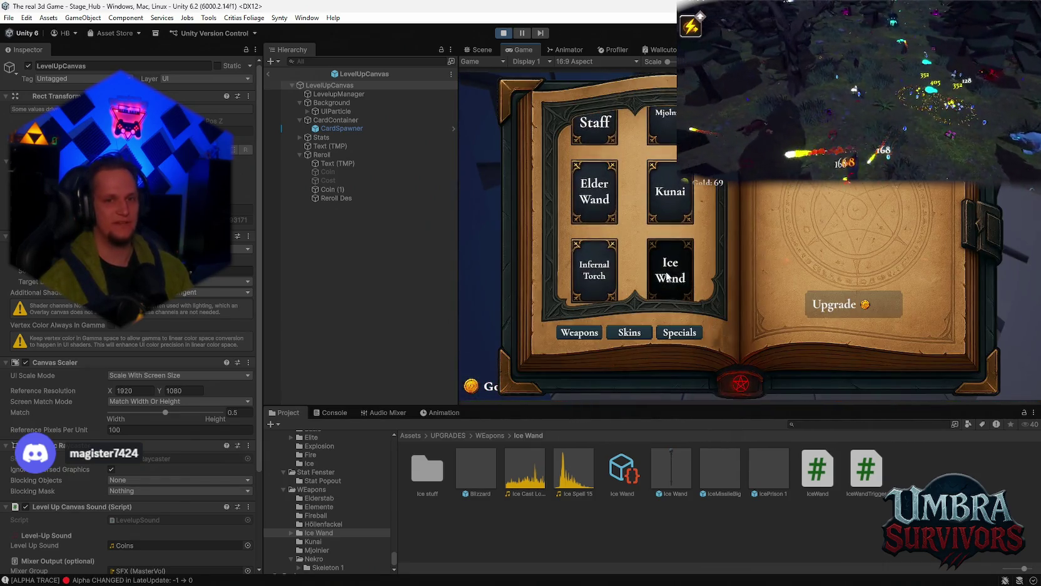
key(Escape)
key(w)
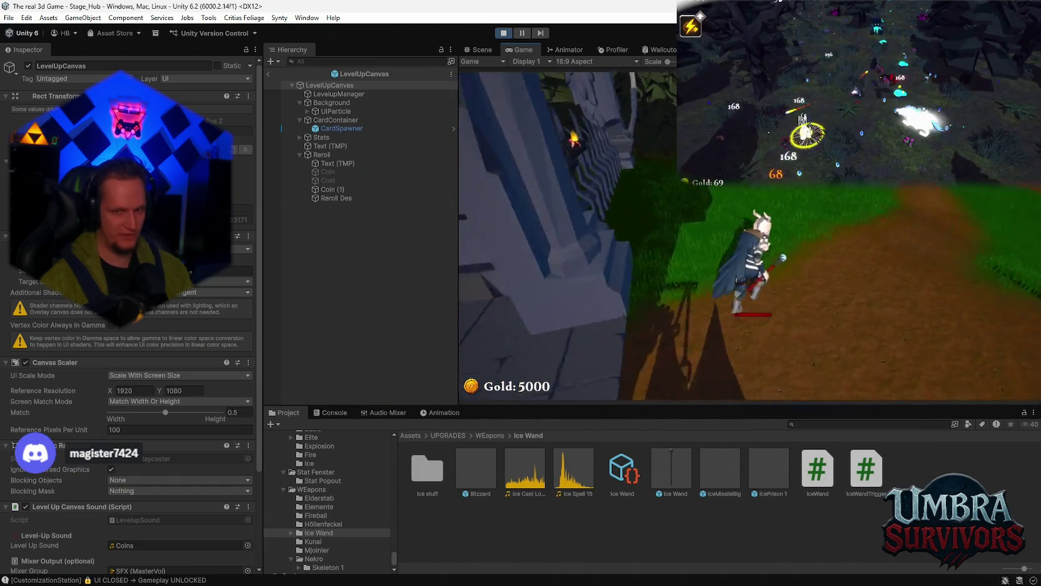
- Run back along the path to the portal and enter Stage 1
key(w)
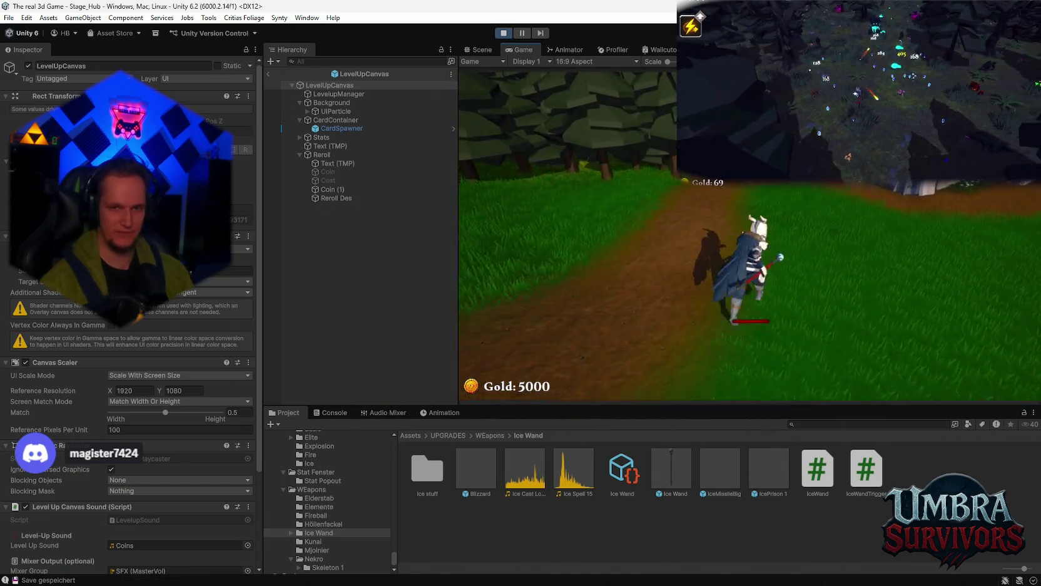
key(w)
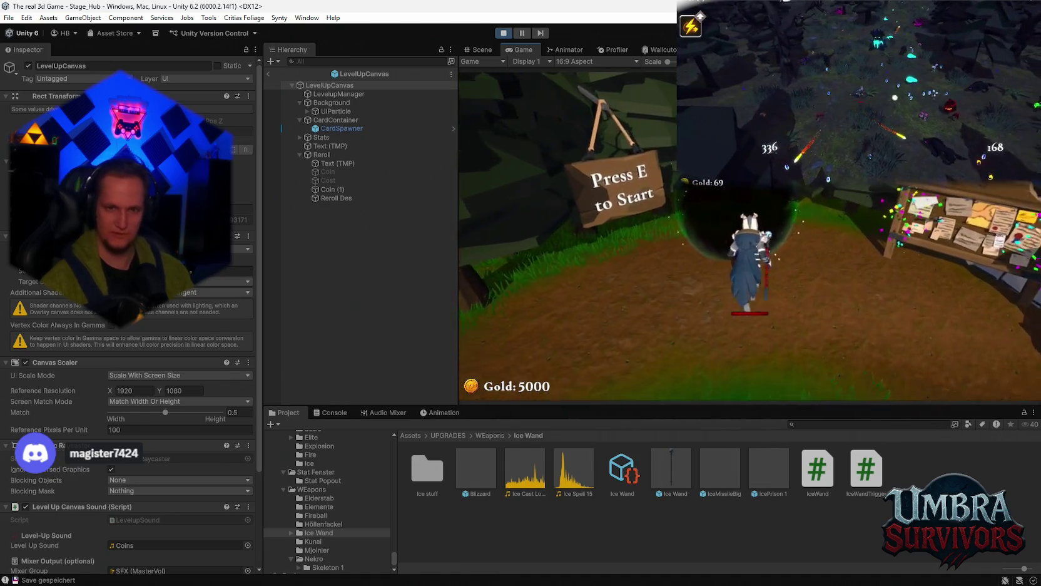
key(e)
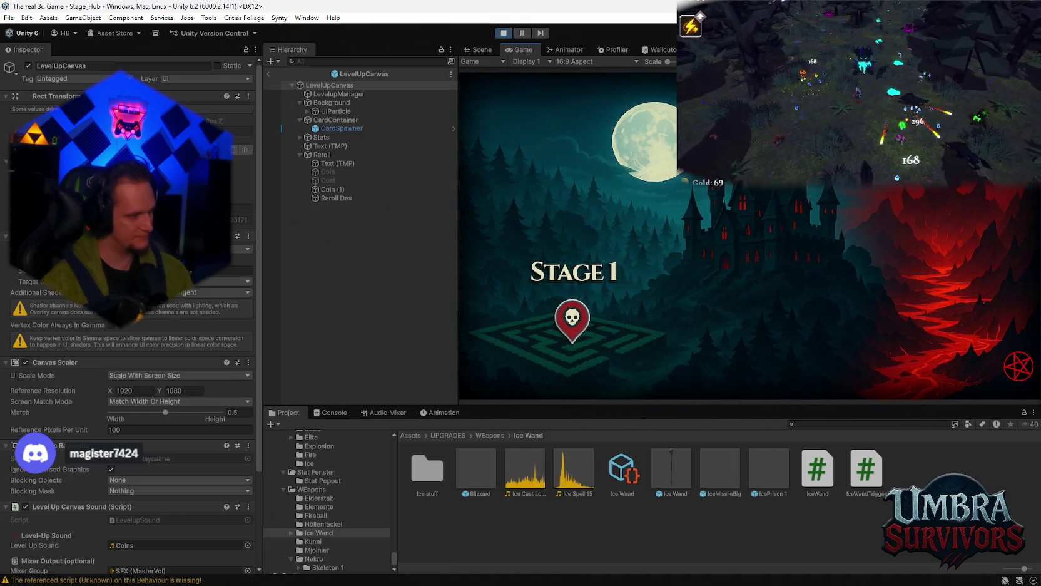
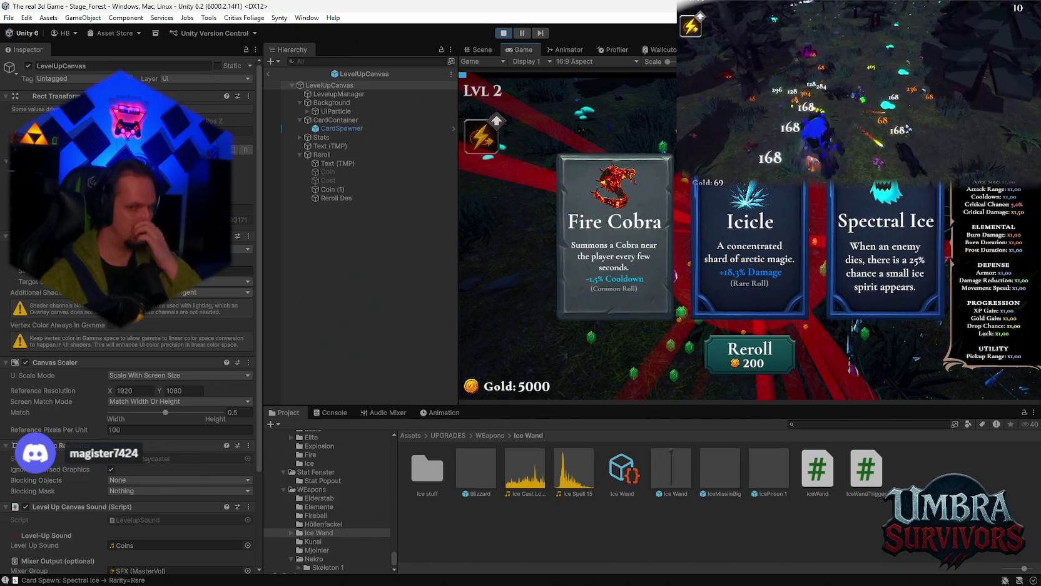
- Exit Play mode to end the level-2 reroll test and bring up the File menu
click(503, 33)
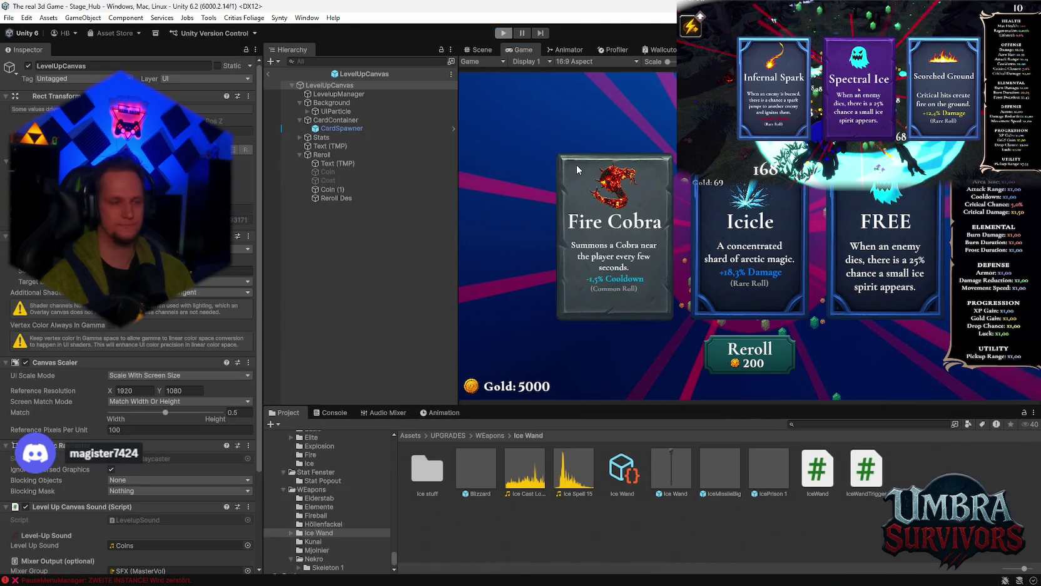
click(9, 17)
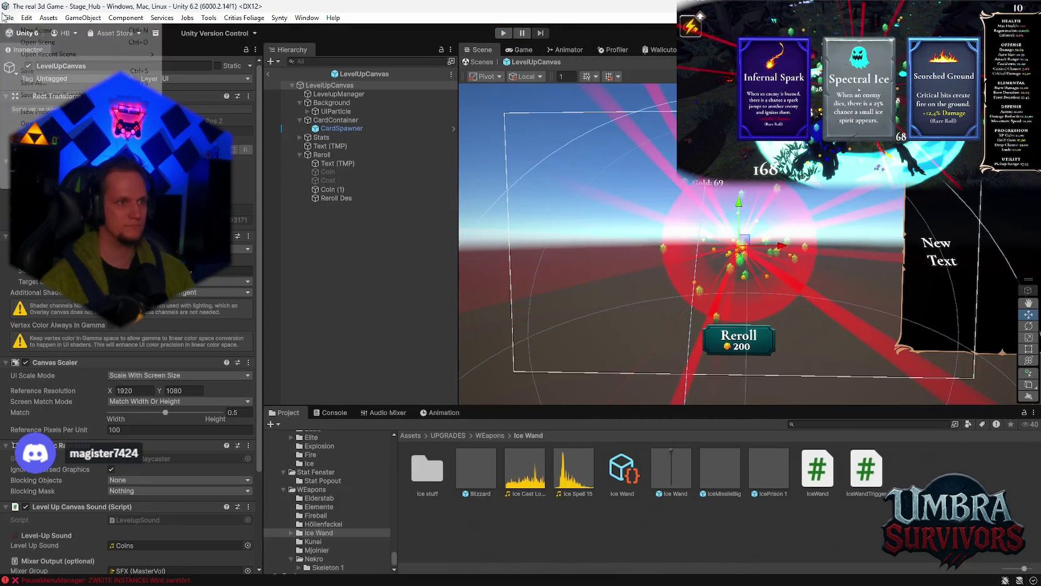
- Load the recent Stage_Forest scene and inspect the ChestUI canvas and ChestPickupUIManager
mouse_move(125, 55)
click(229, 66)
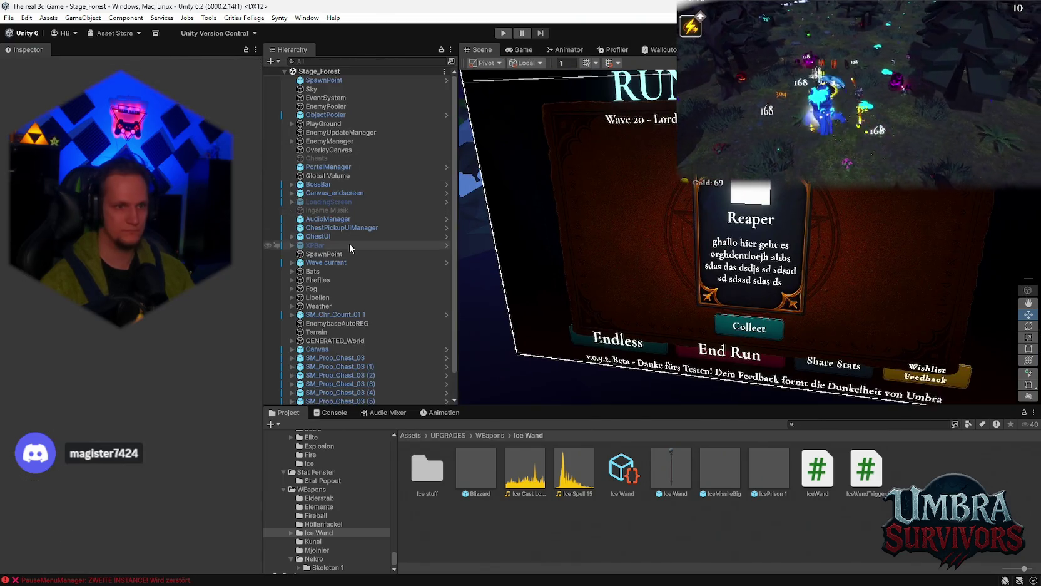
click(335, 237)
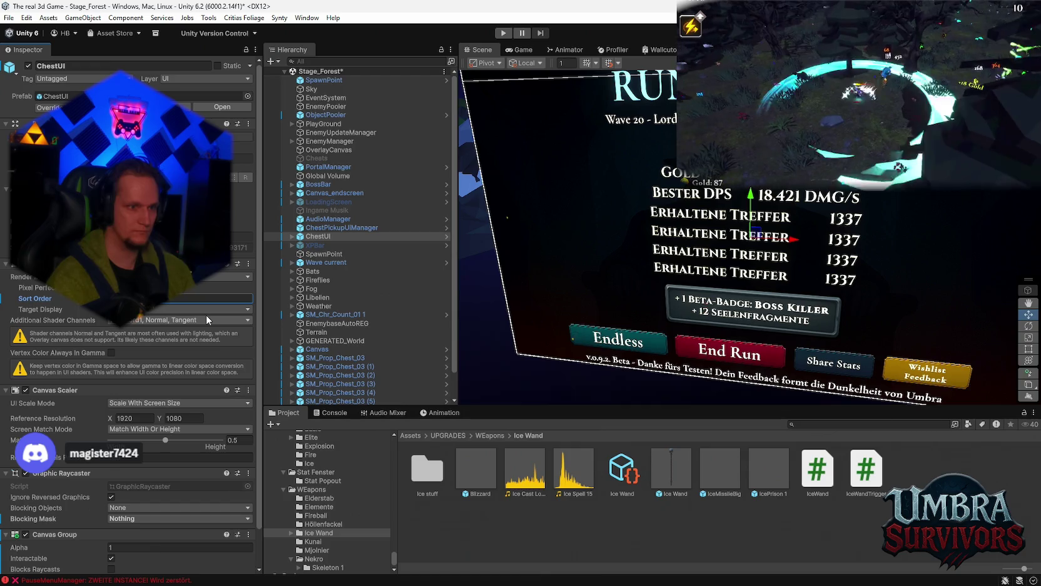
click(314, 228)
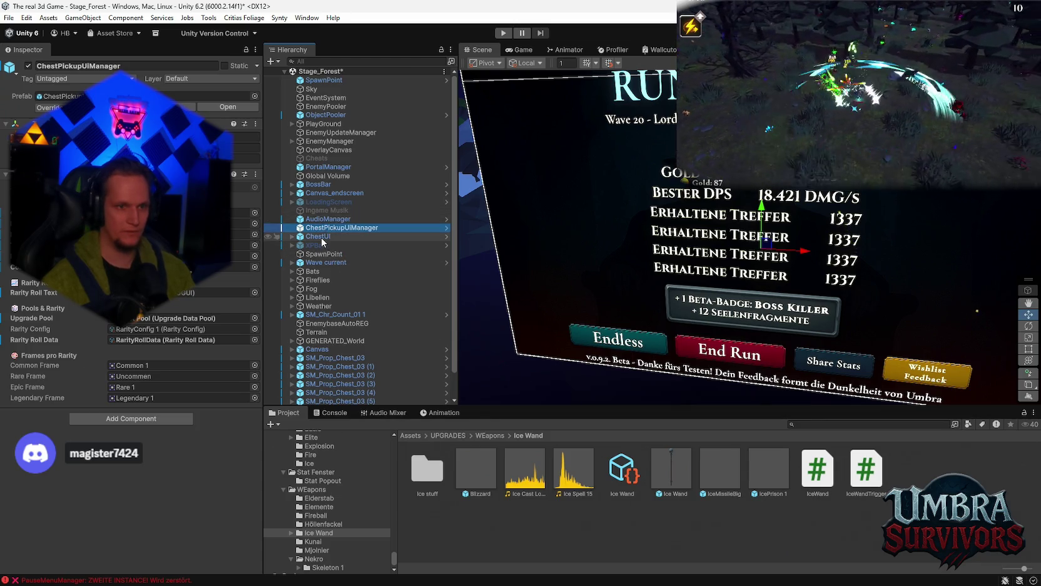
- Review ChestUI, BossBar and Canvas_endscreen, checking the end-screen canvas sort order
click(321, 236)
click(326, 185)
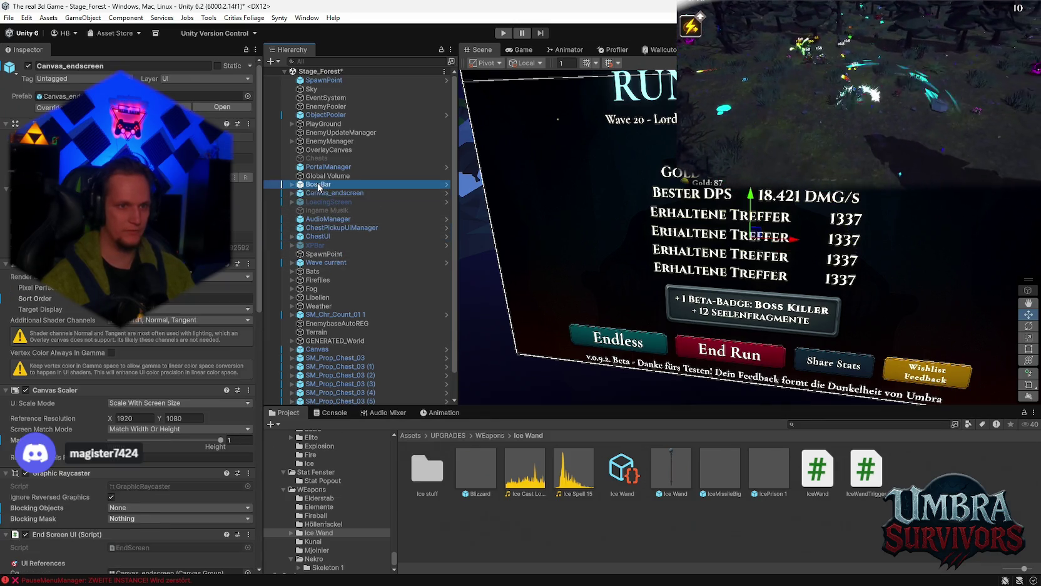
click(329, 193)
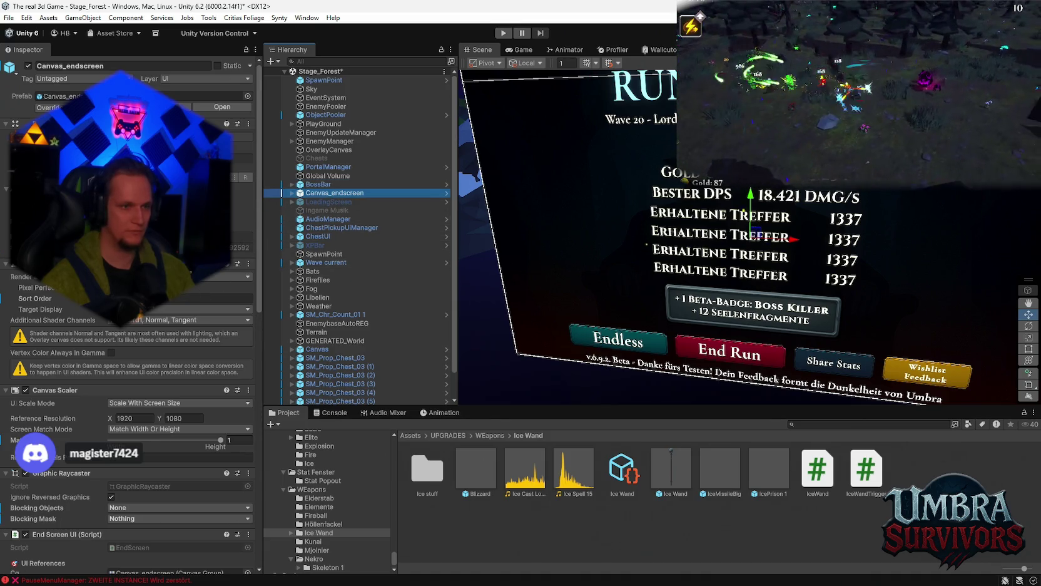
click(207, 298)
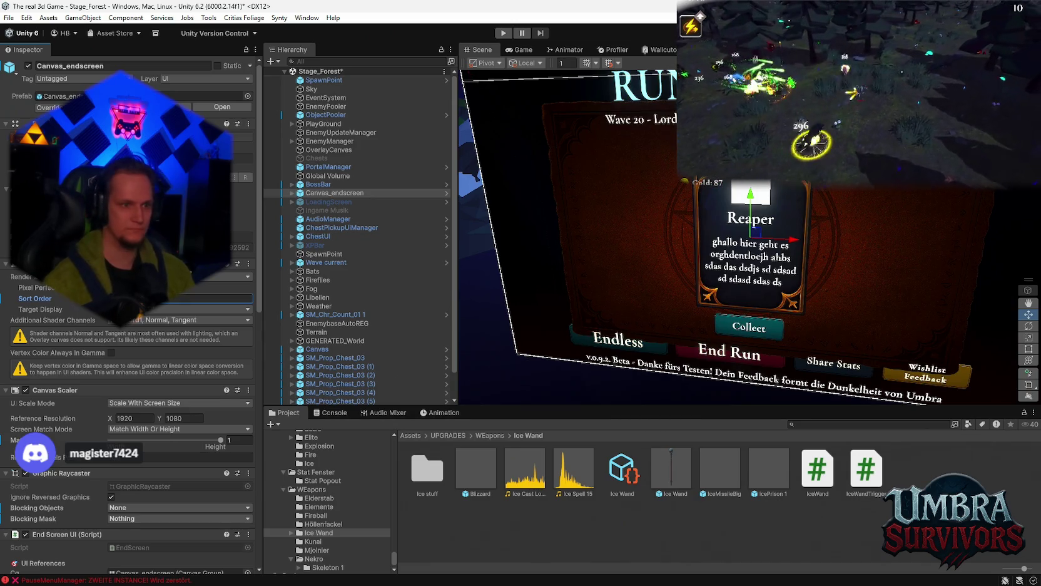
click(9, 17)
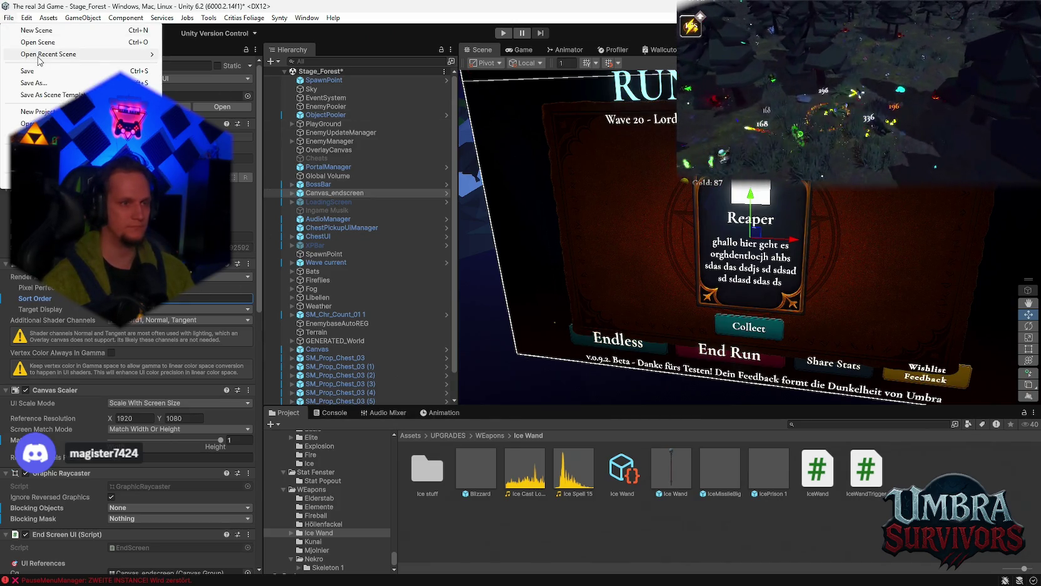
- Switch back to Stage_Hub, saving the modified Stage_Forest scene
mouse_move(38, 50)
click(206, 66)
click(507, 320)
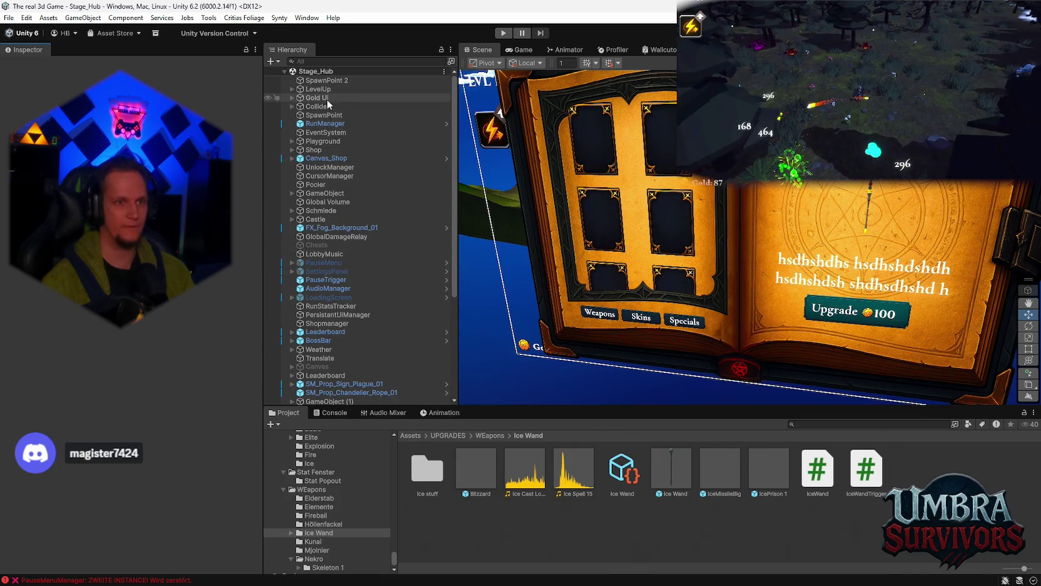
- Expand LevelUp, select LevelUpCanvas, and start a play-mode test
click(292, 89)
click(332, 97)
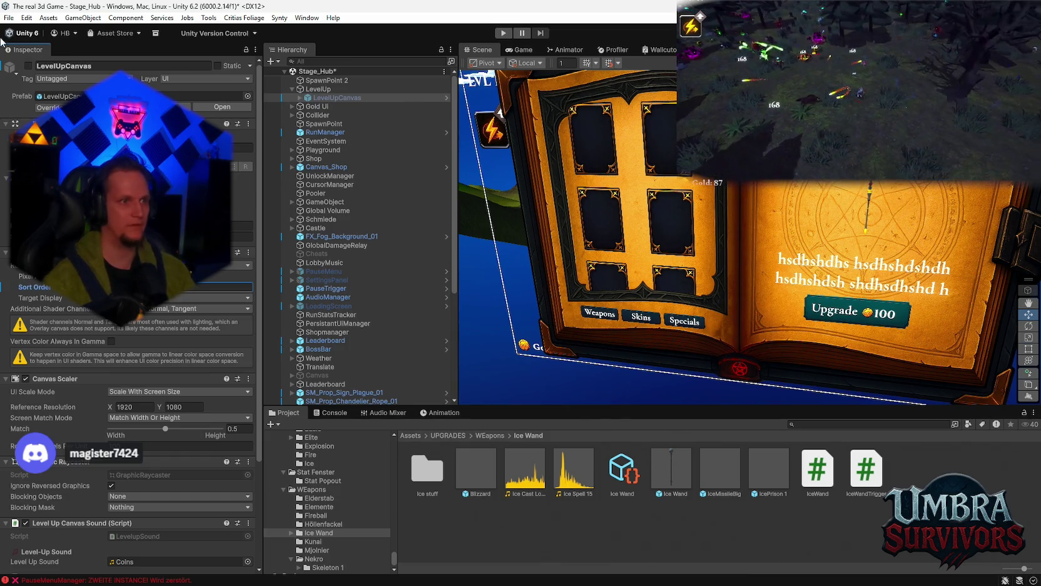
click(9, 18)
mouse_move(50, 55)
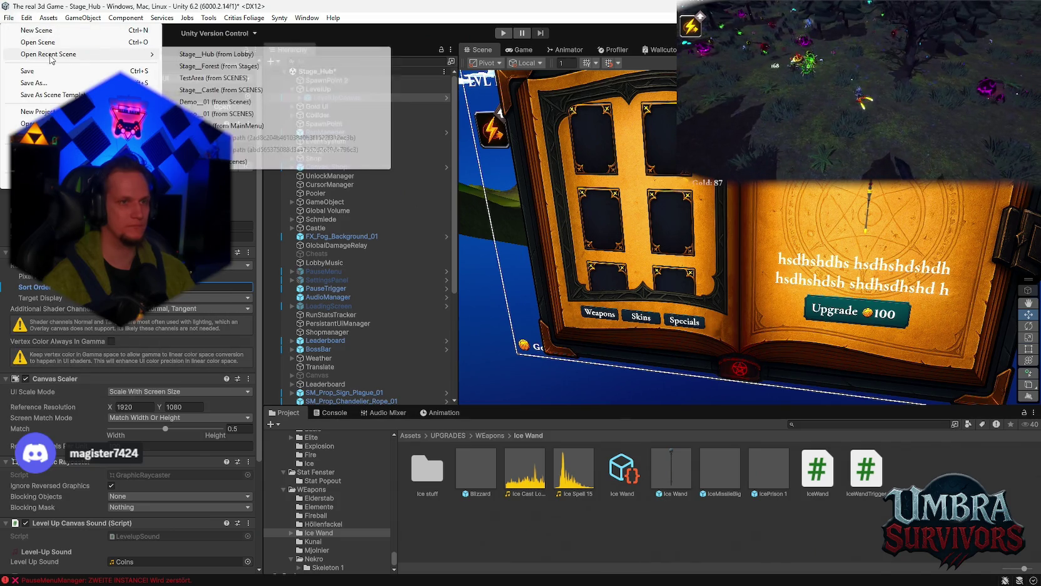
click(503, 32)
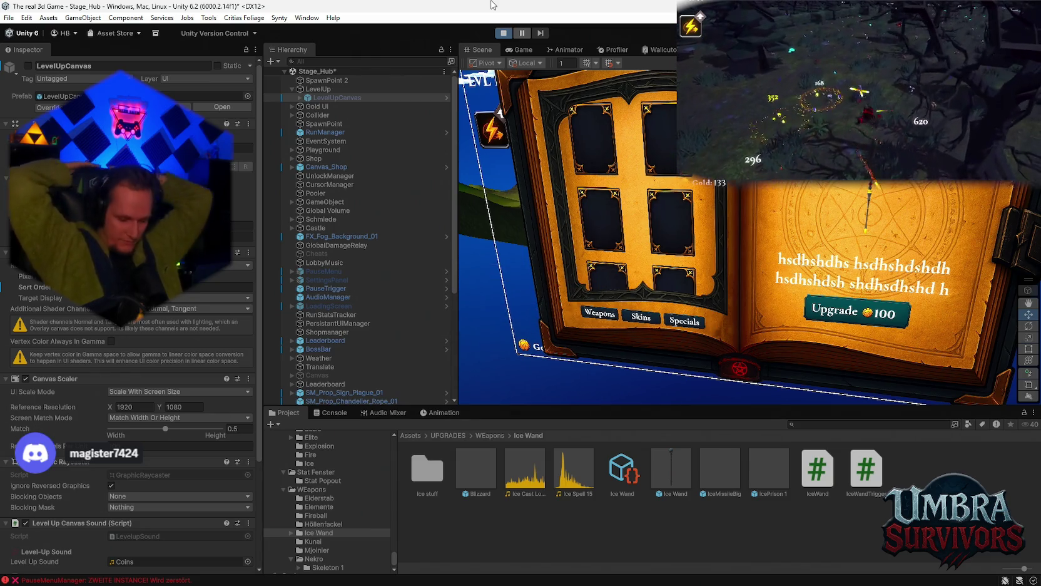
- Run through the lobby to the shrine, view the Ice Wand in the weapon book, then close it
click(524, 50)
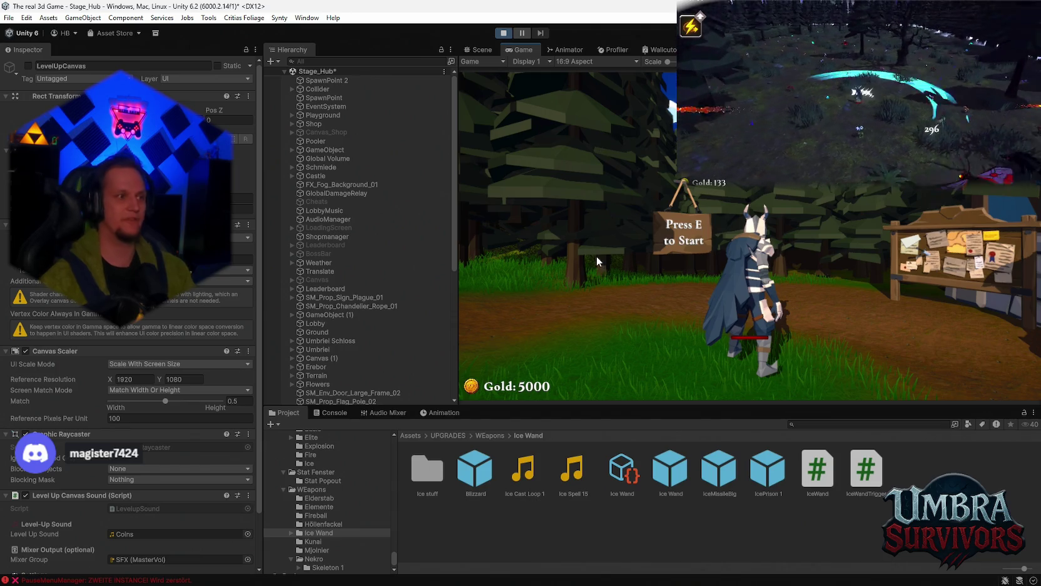
key(w)
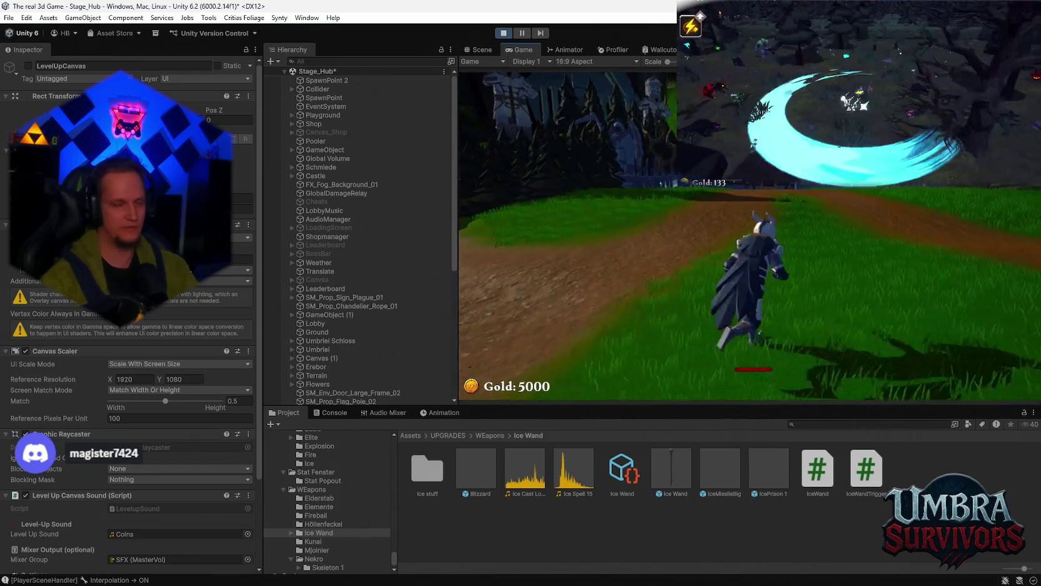
key(w)
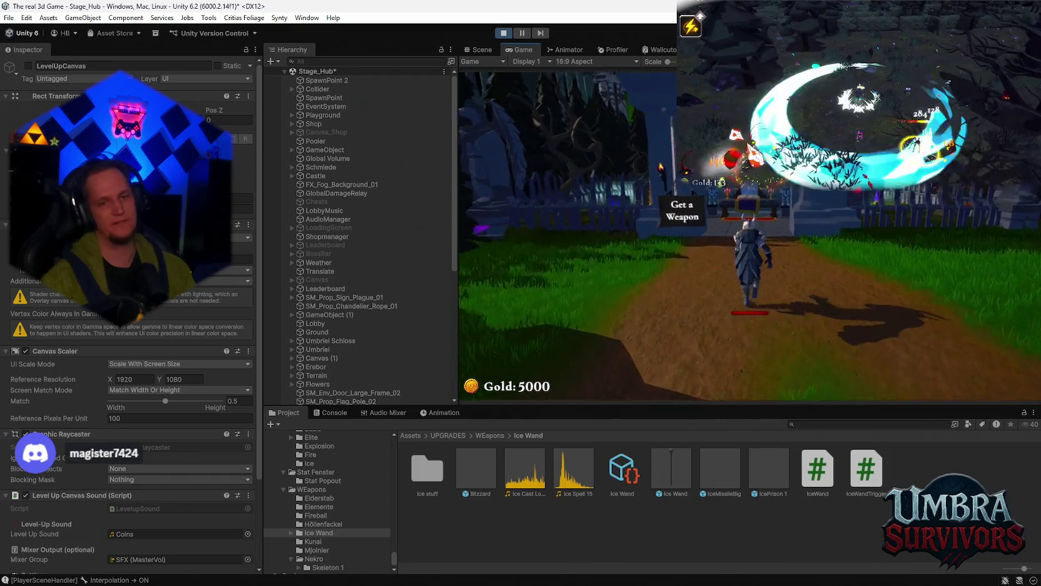
key(w)
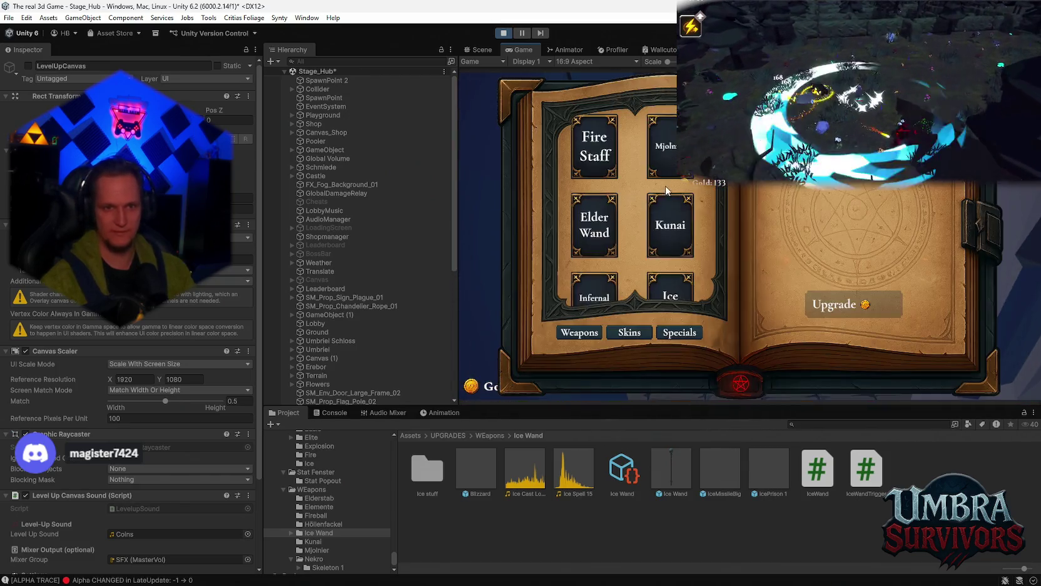
scroll(667, 190, down, 2)
click(670, 269)
key(Escape)
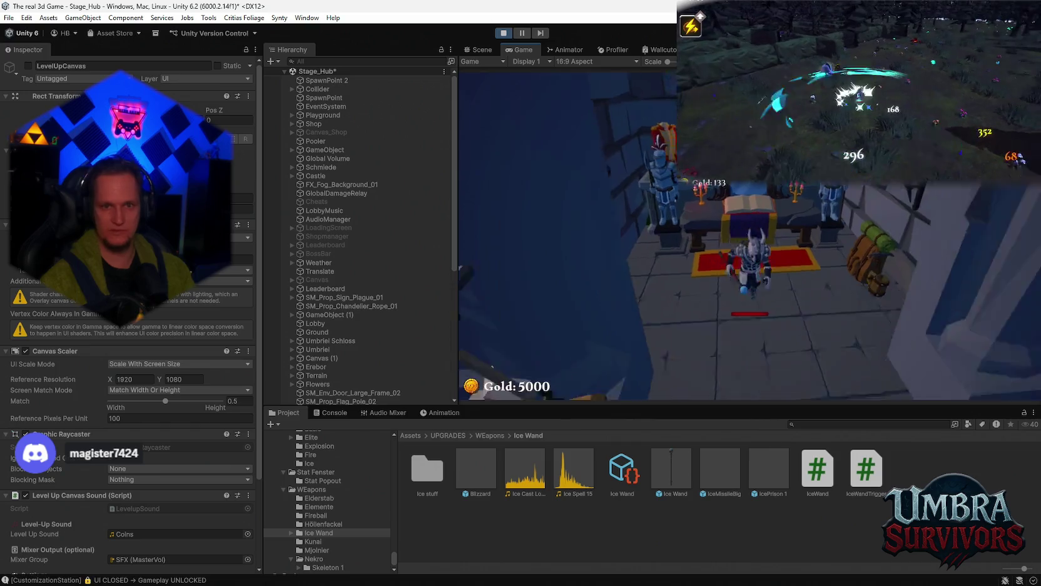
- Start the stage run at the start sign and choose the Ice Dash level-up card
key(s)
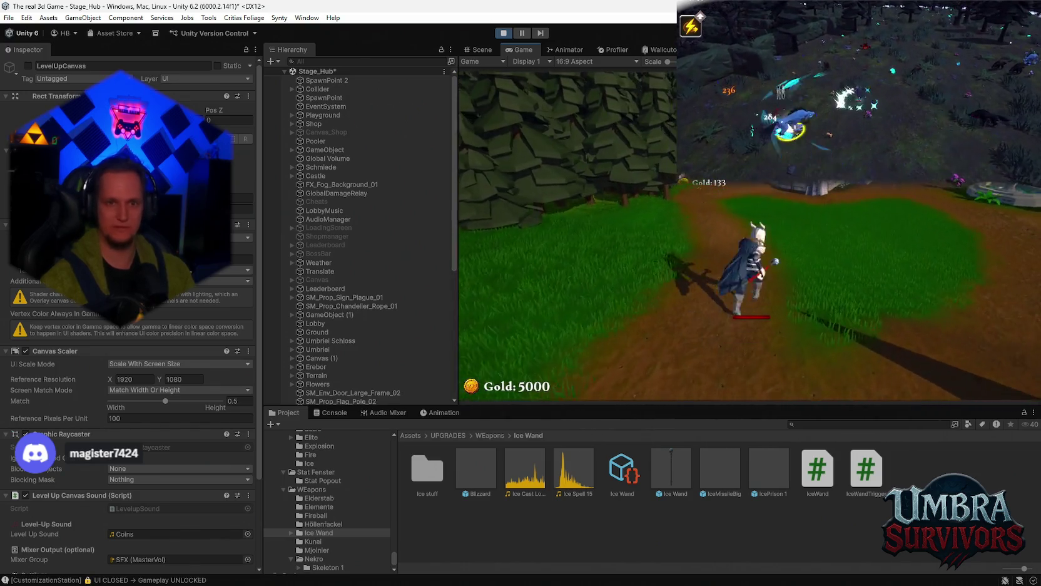
key(w)
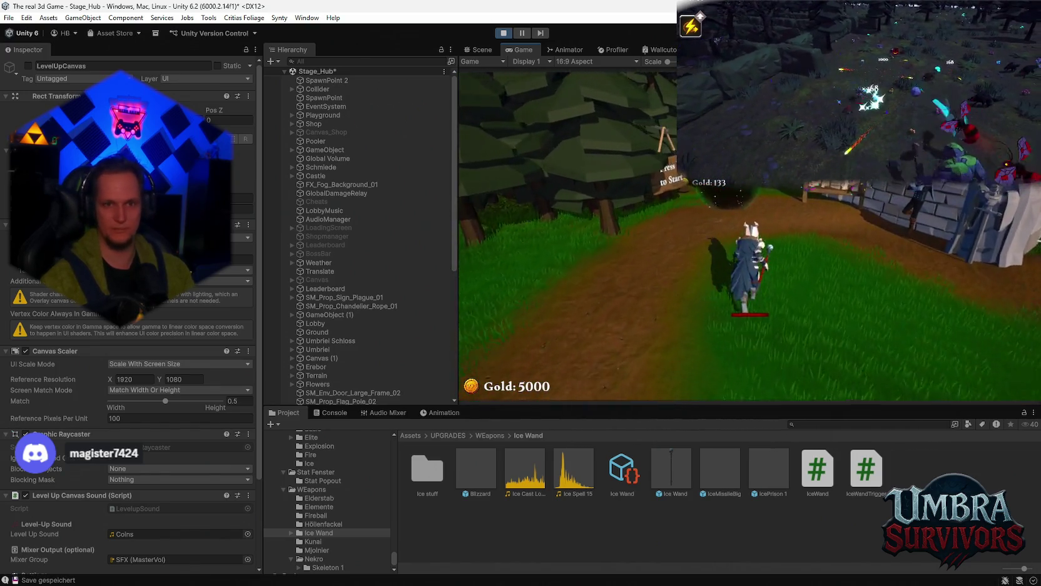
key(e)
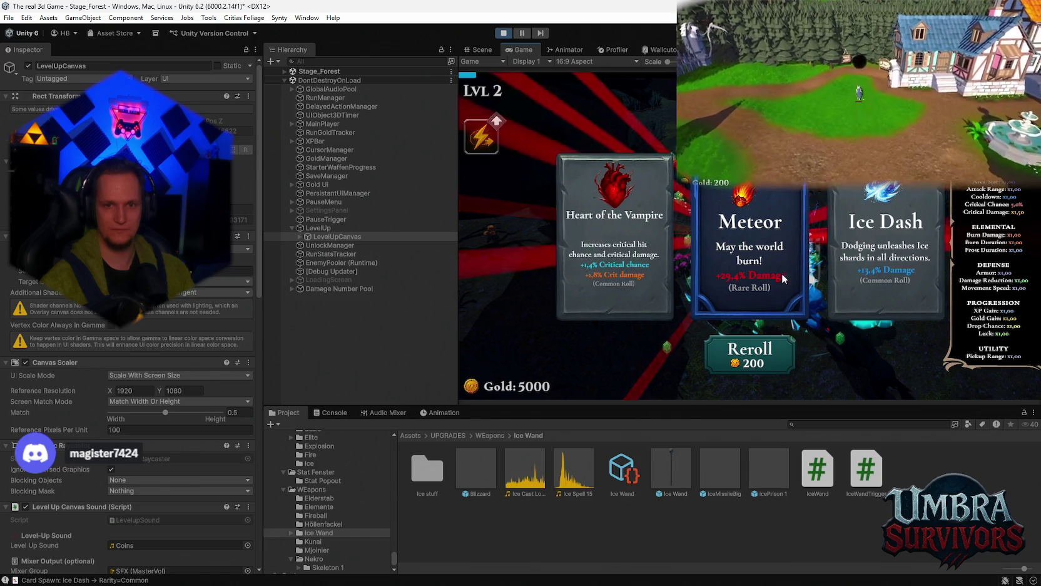
click(873, 233)
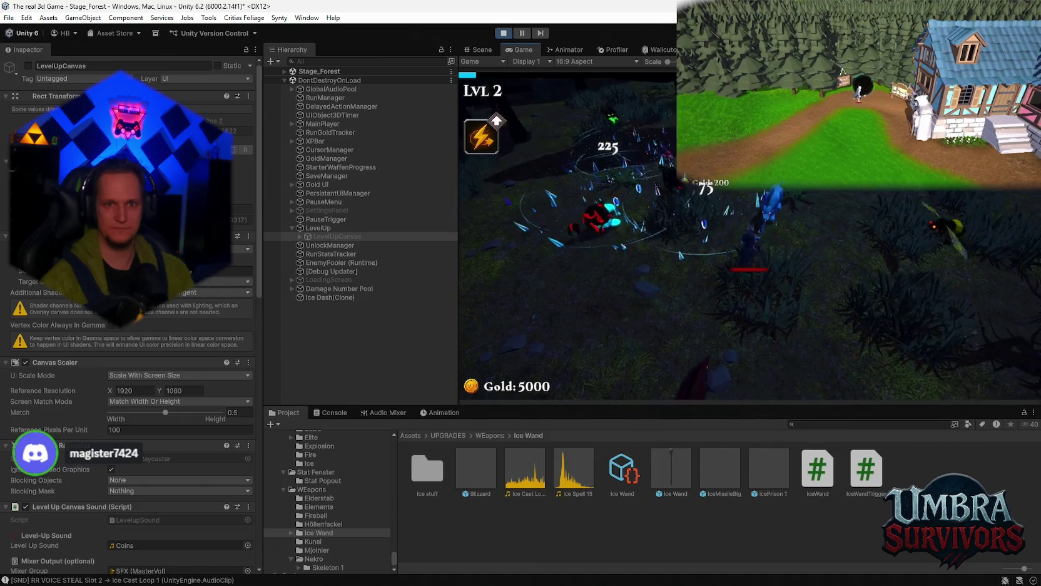
scroll(203, 368, down, 5)
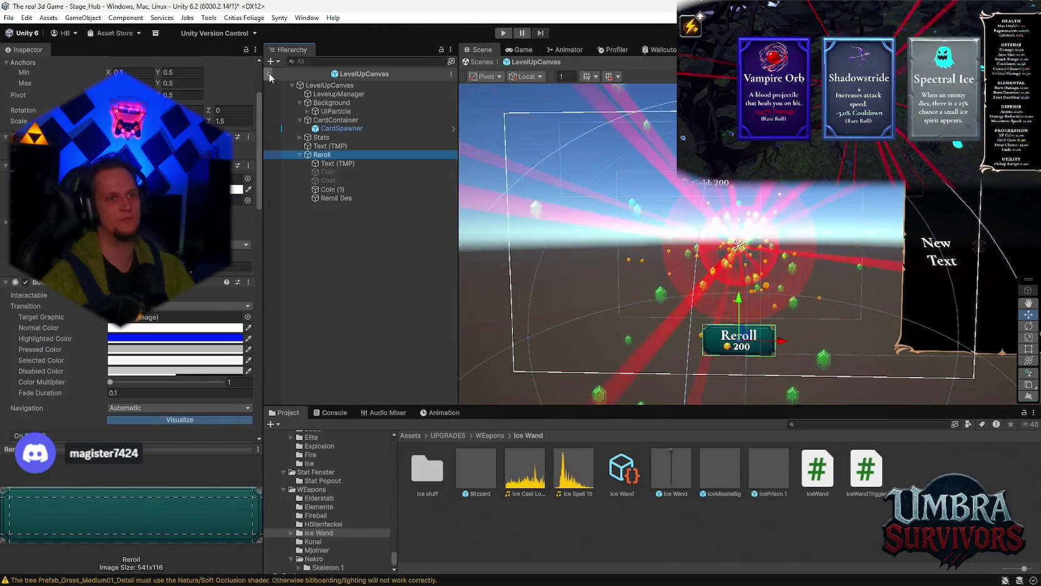
- Leave prefab editing and inspect the LevelupManager reroll settings and the Reroll button's click action
click(270, 75)
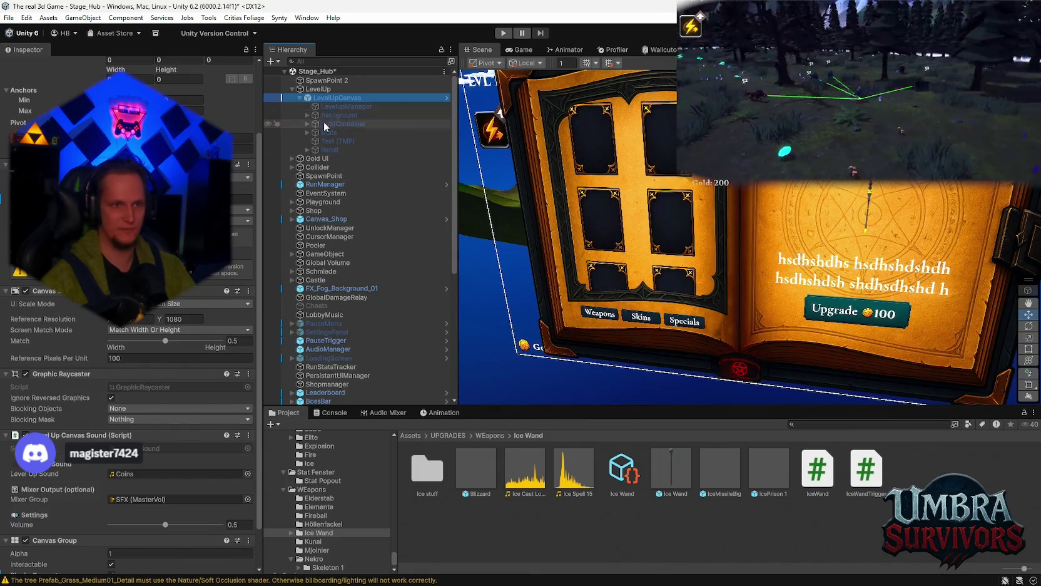
click(342, 107)
click(331, 148)
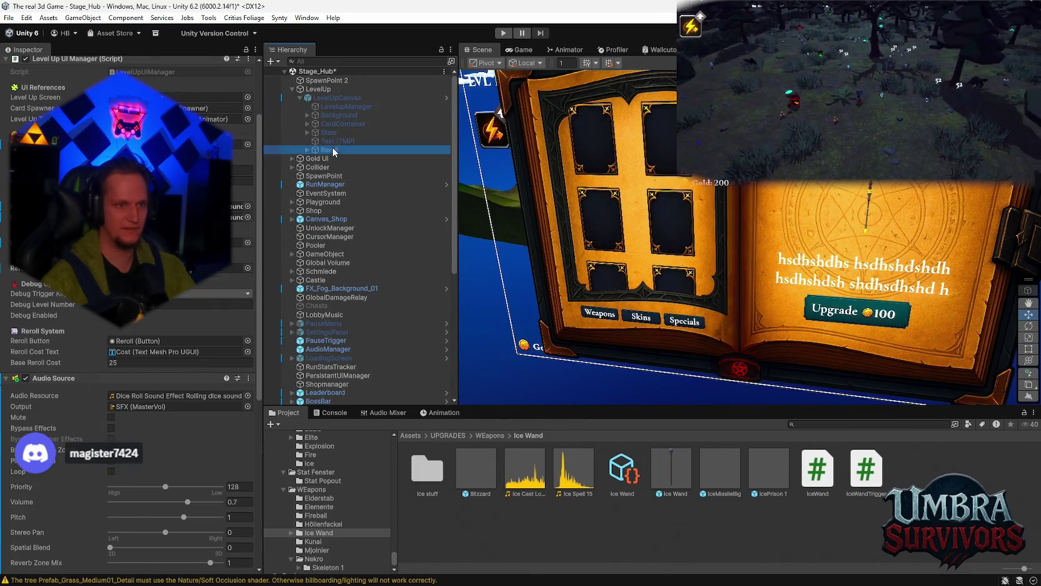
scroll(125, 312, down, 10)
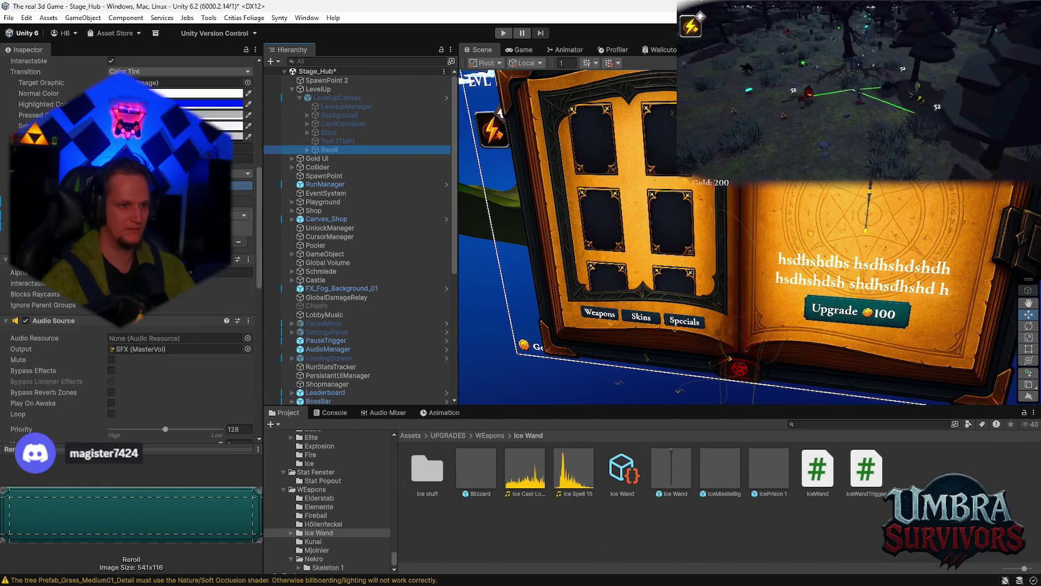
scroll(131, 282, down, 8)
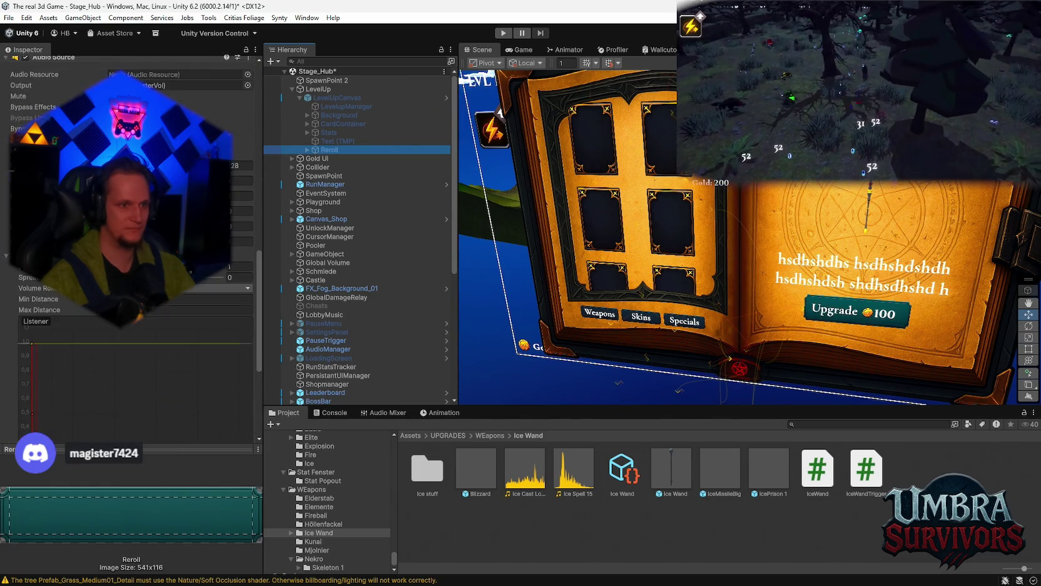
scroll(131, 281, up, 15)
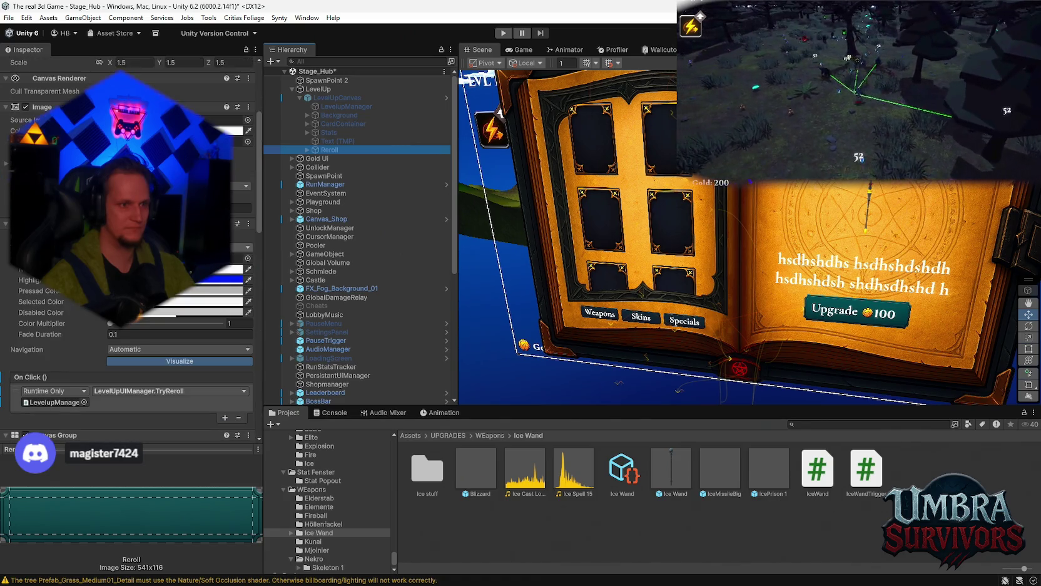
scroll(222, 270, down, 3)
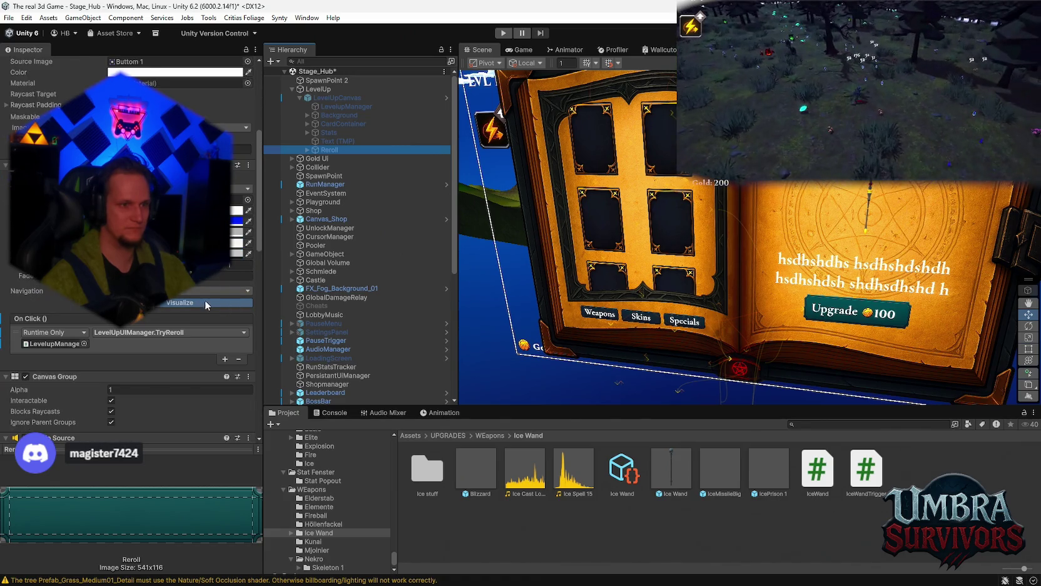
scroll(207, 287, up, 3)
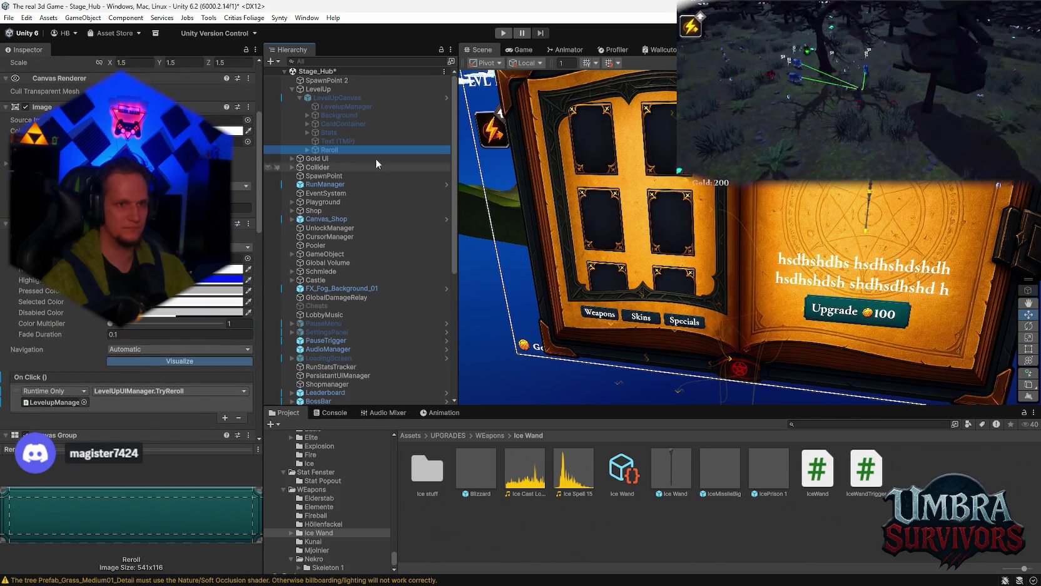
- Recheck LevelupManager, the Reroll button and LevelUpCanvas components, then enter Play mode
click(351, 106)
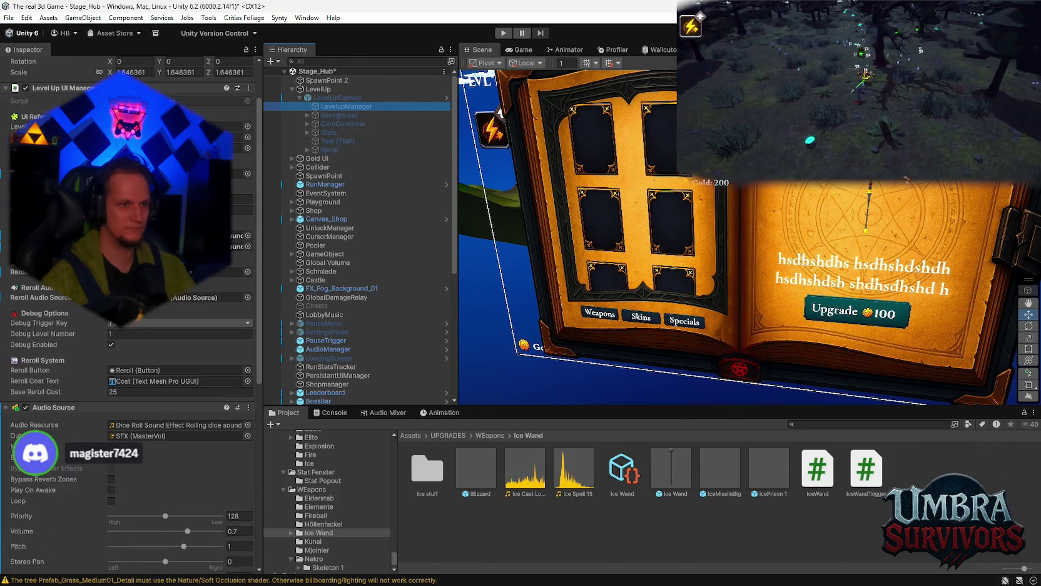
scroll(231, 264, down, 2)
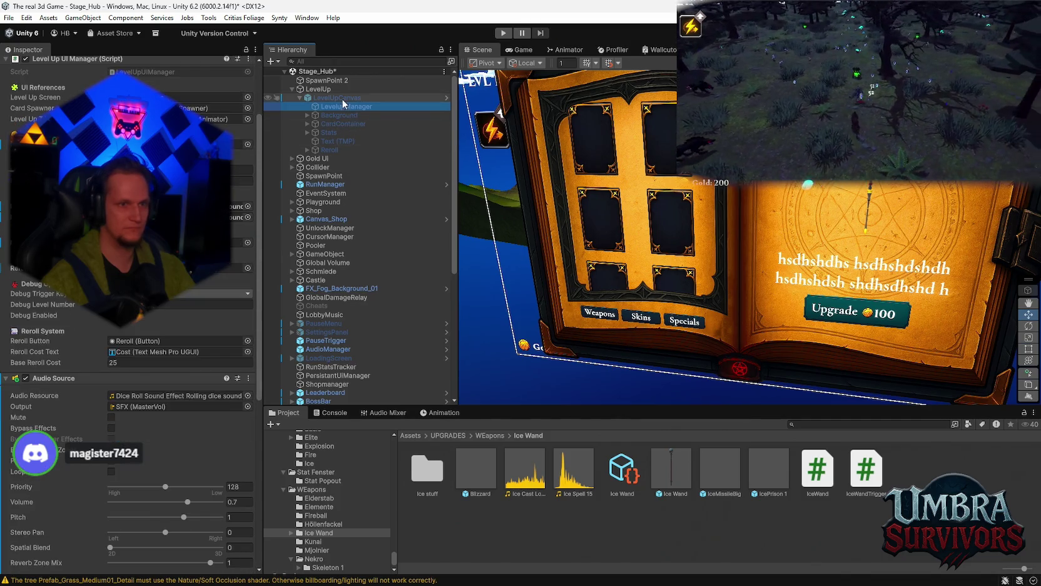
scroll(222, 265, up, 3)
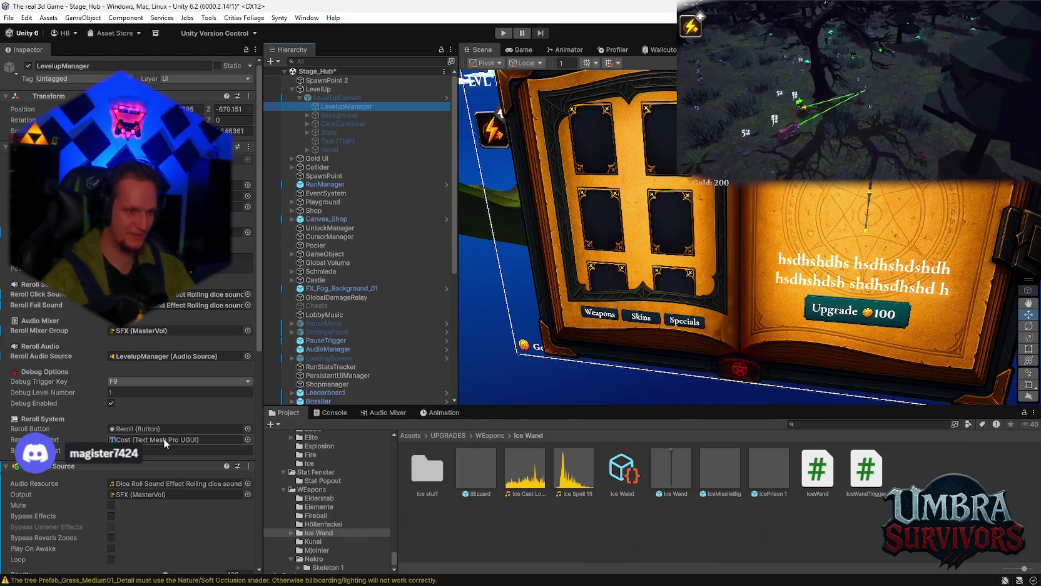
click(332, 149)
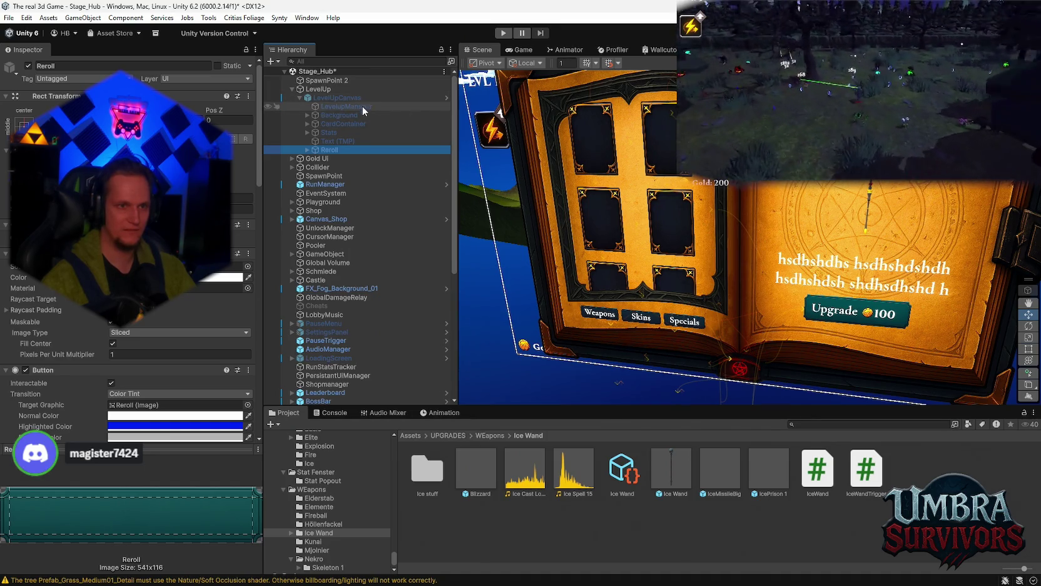
click(332, 97)
scroll(182, 303, down, 3)
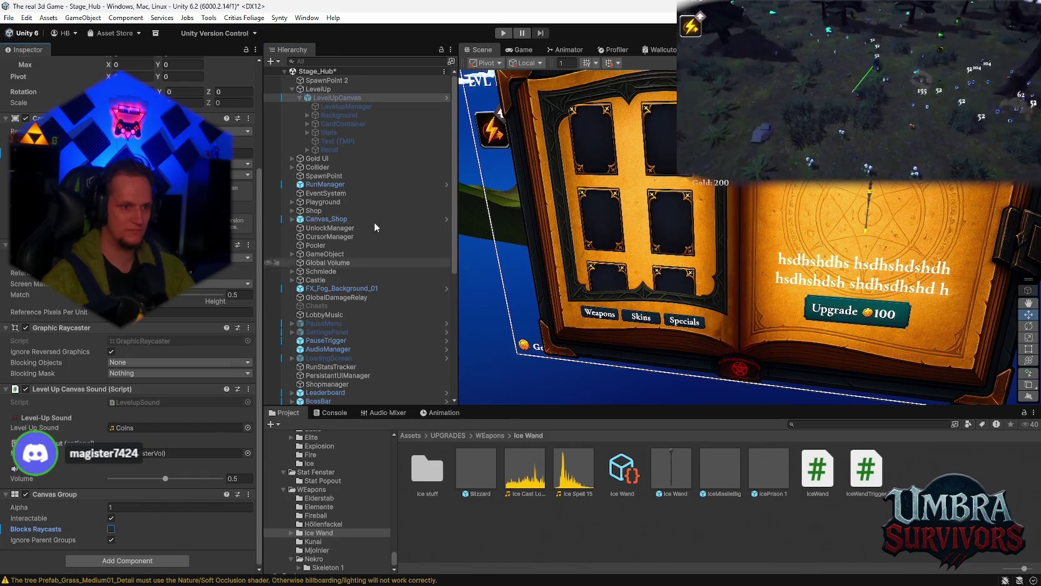
click(505, 33)
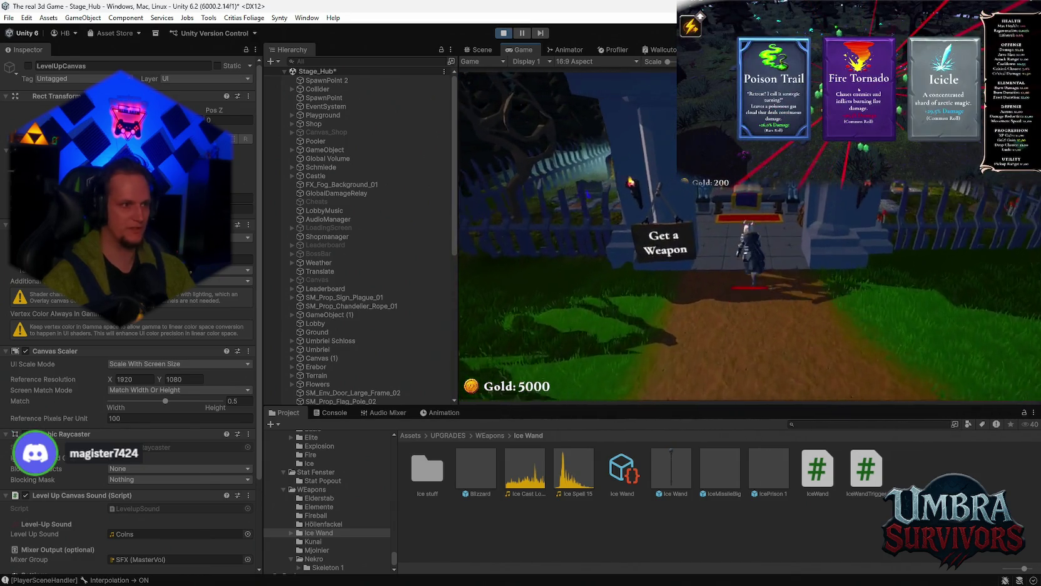
- View the Ice Wand in the weapon shop, close it, and play on until level-up
scroll(650, 253, down, 2)
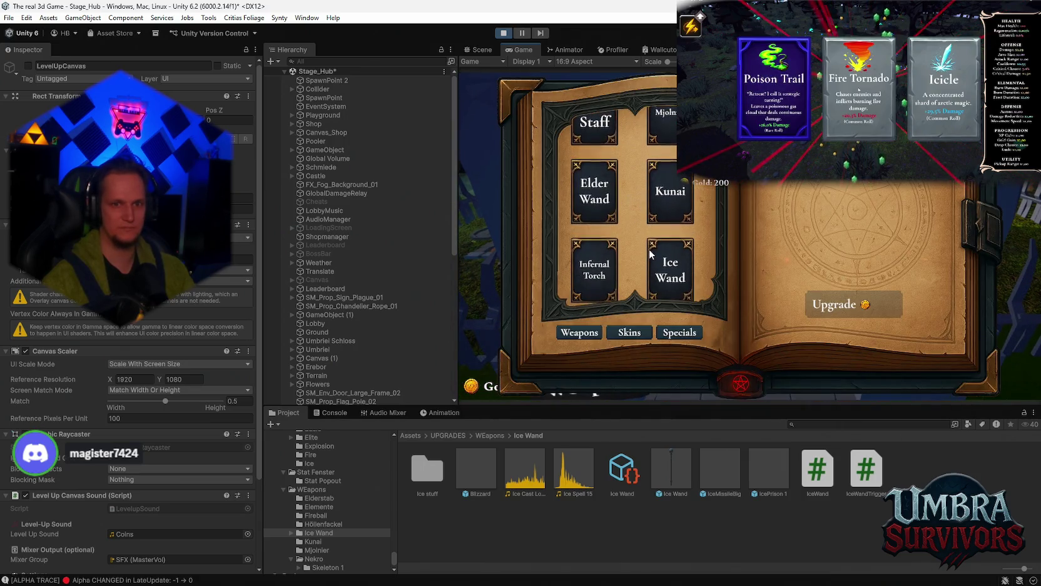
click(649, 253)
key(Escape)
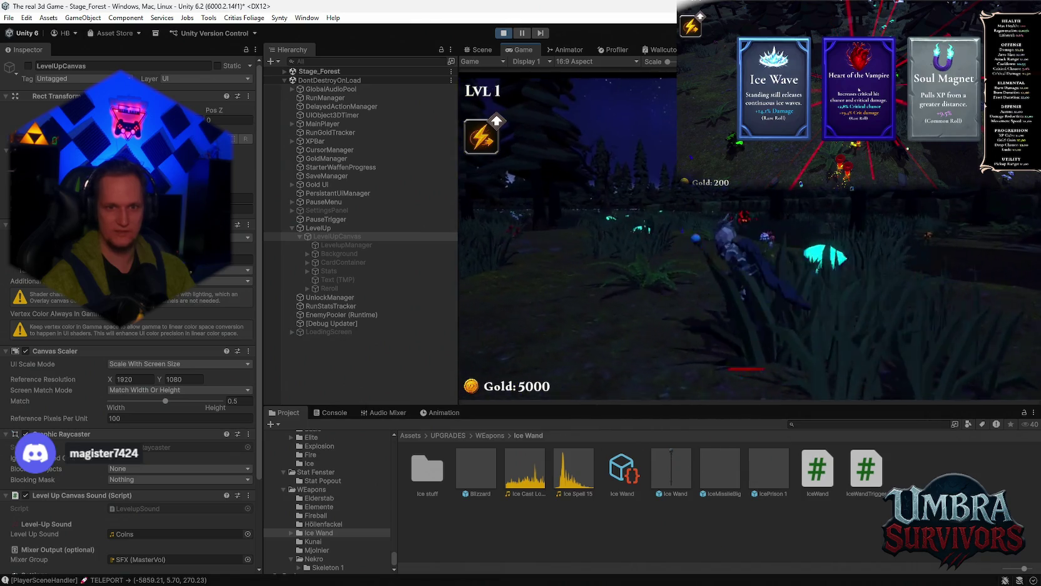
click(859, 89)
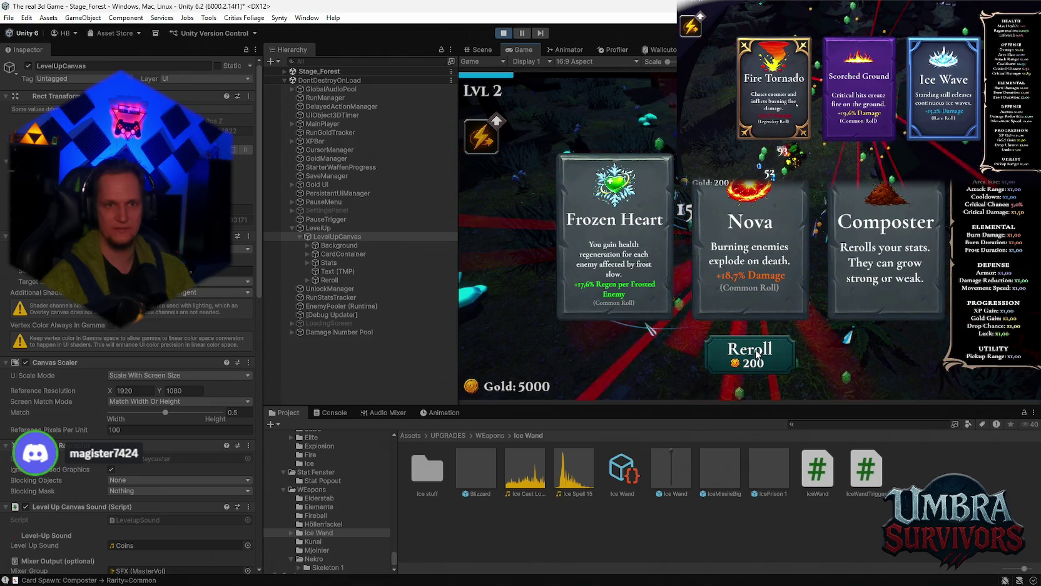
- Inspect the Background and Reroll button components at the 200-gold level-up screen, then stop play
scroll(156, 343, down, 5)
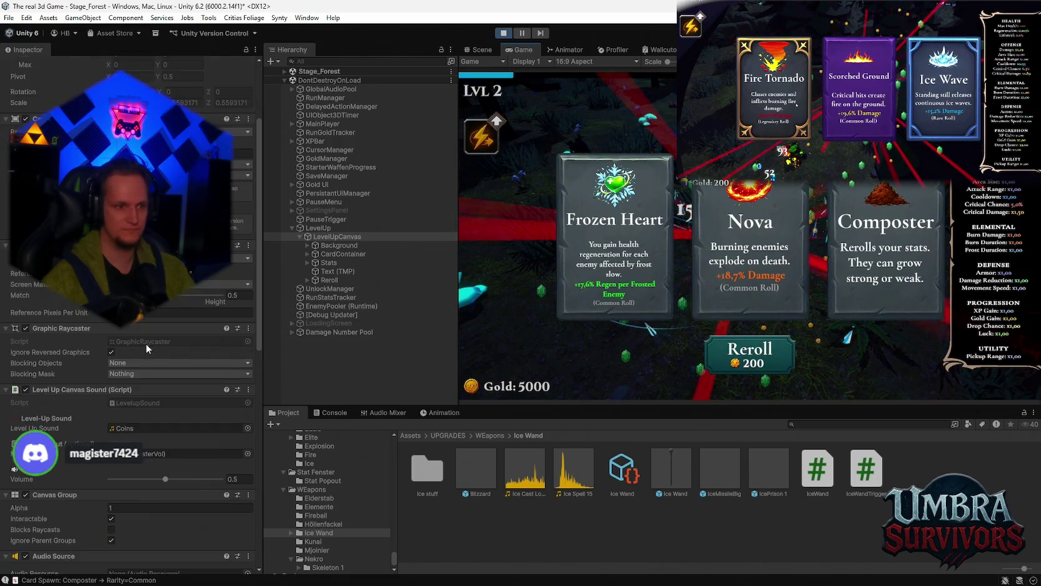
click(338, 245)
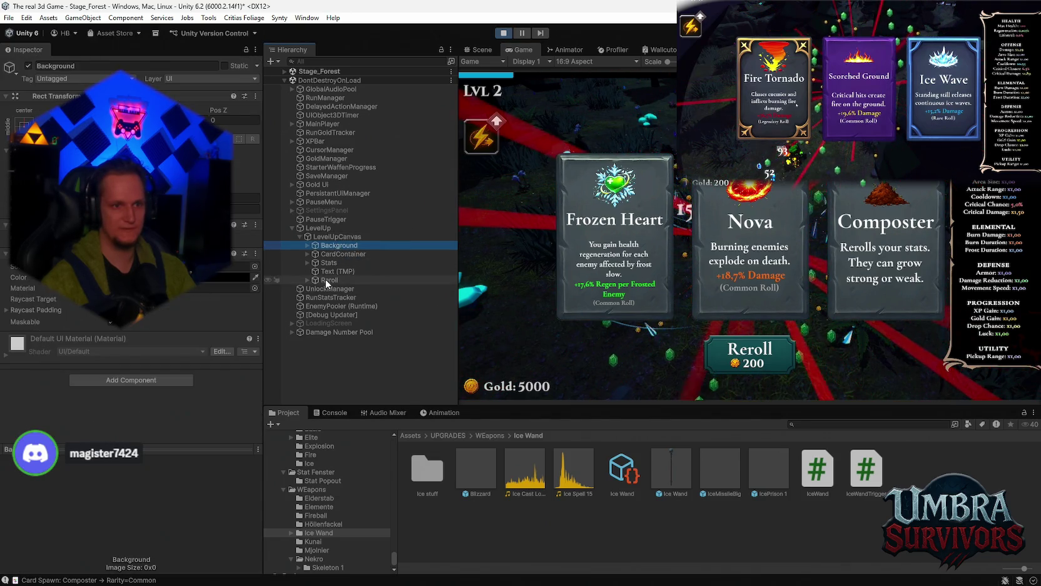
click(327, 280)
scroll(188, 302, down, 3)
scroll(172, 299, down, 5)
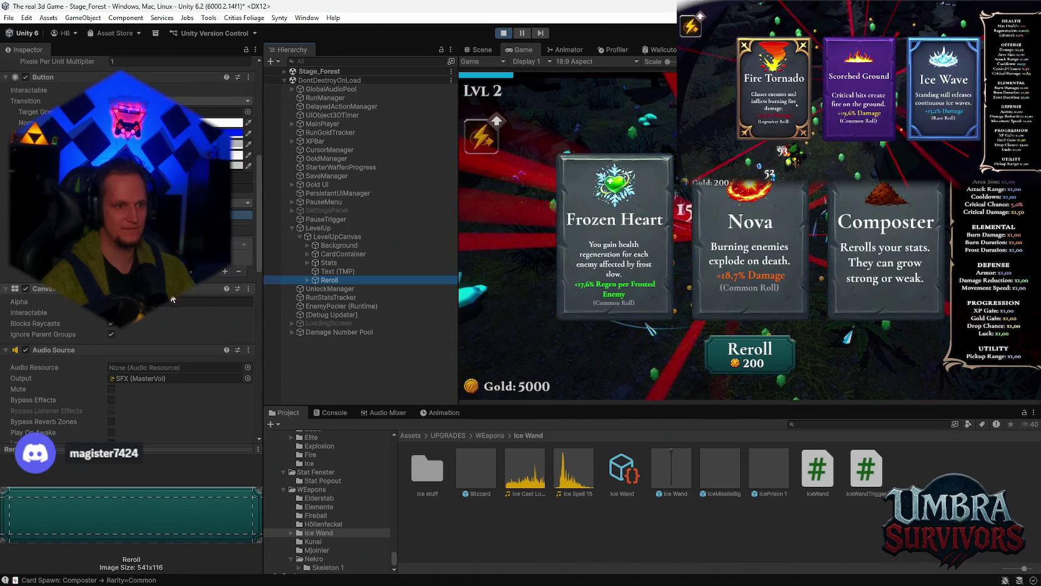
click(702, 352)
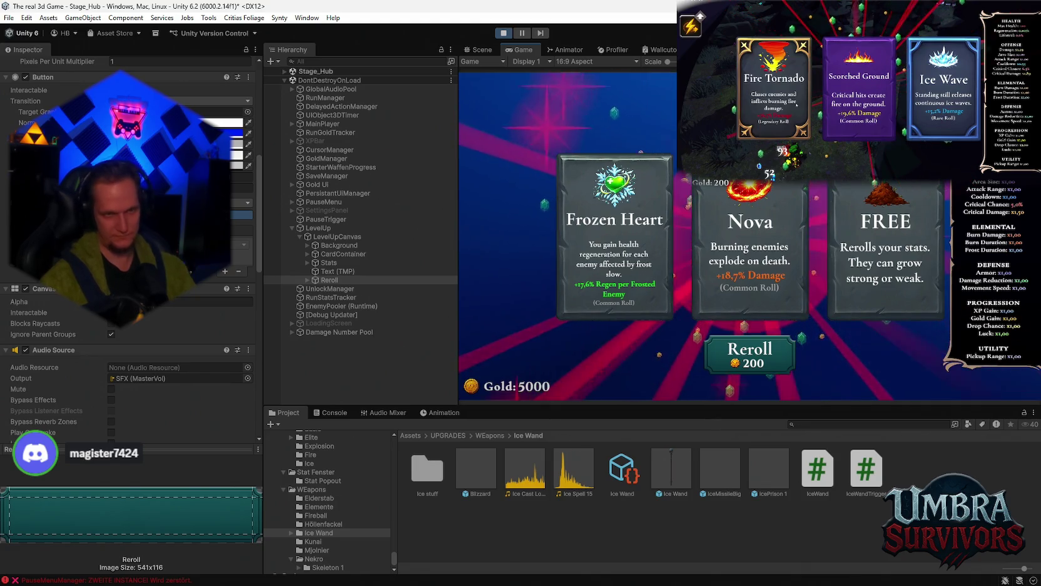
click(504, 32)
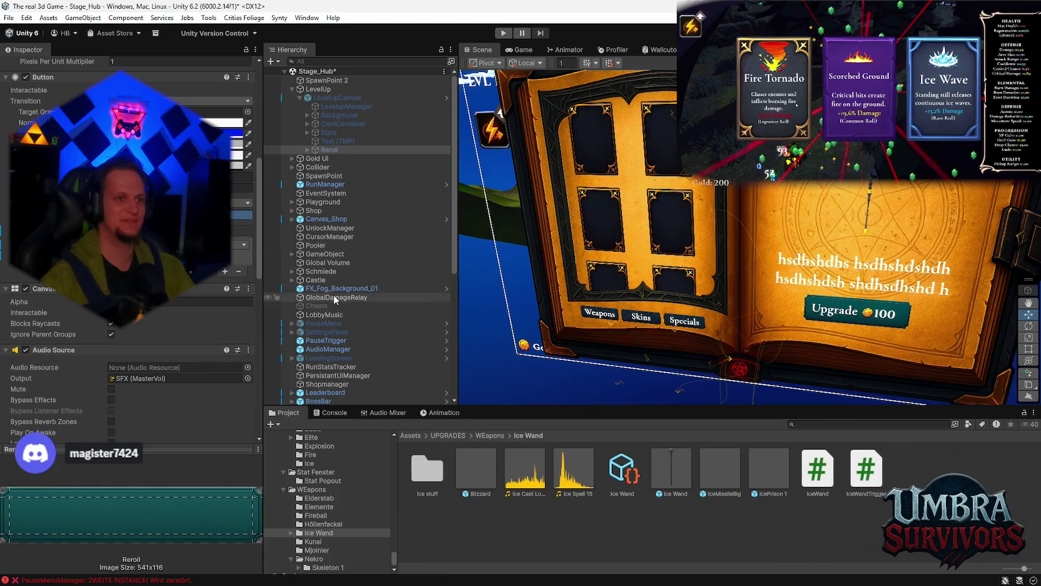
- Inspect the Reroll object and the LevelUpManager reroll settings, then select LevelUpCanvas
click(330, 149)
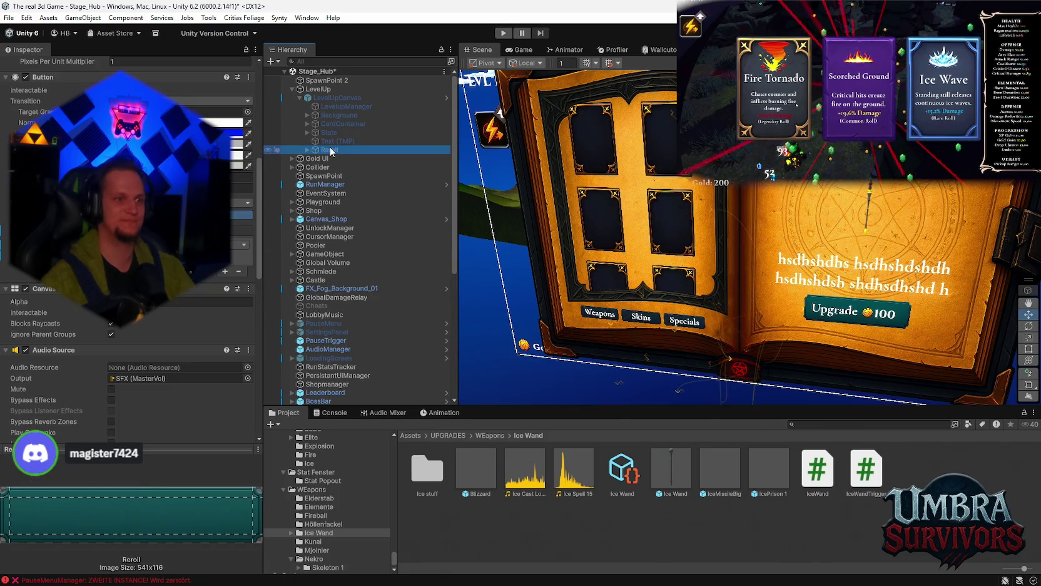
click(330, 107)
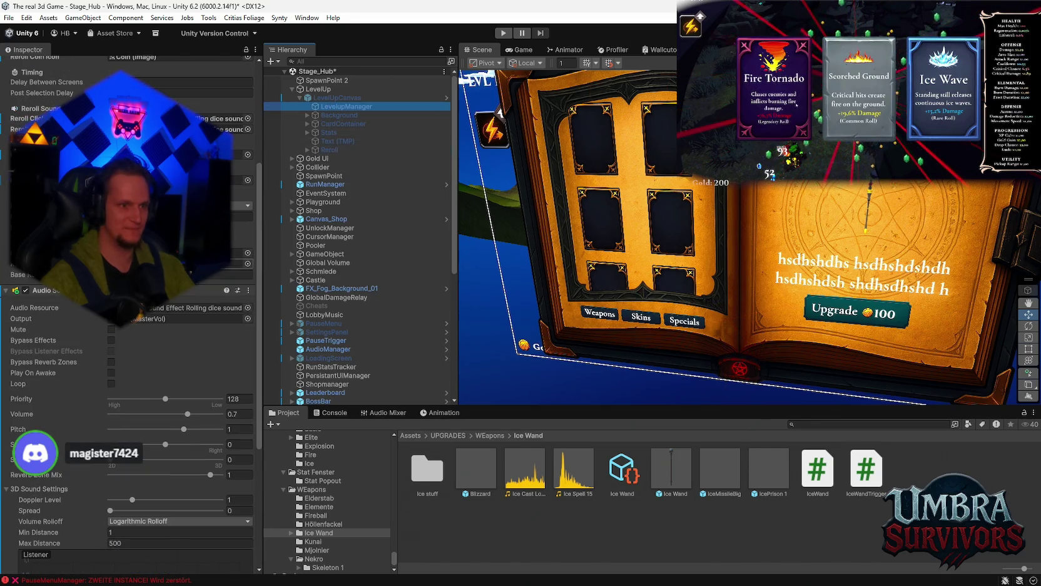
click(339, 98)
- Open the LevelUpCanvas prefab in isolation from its Prefab context menu
right_click(336, 98)
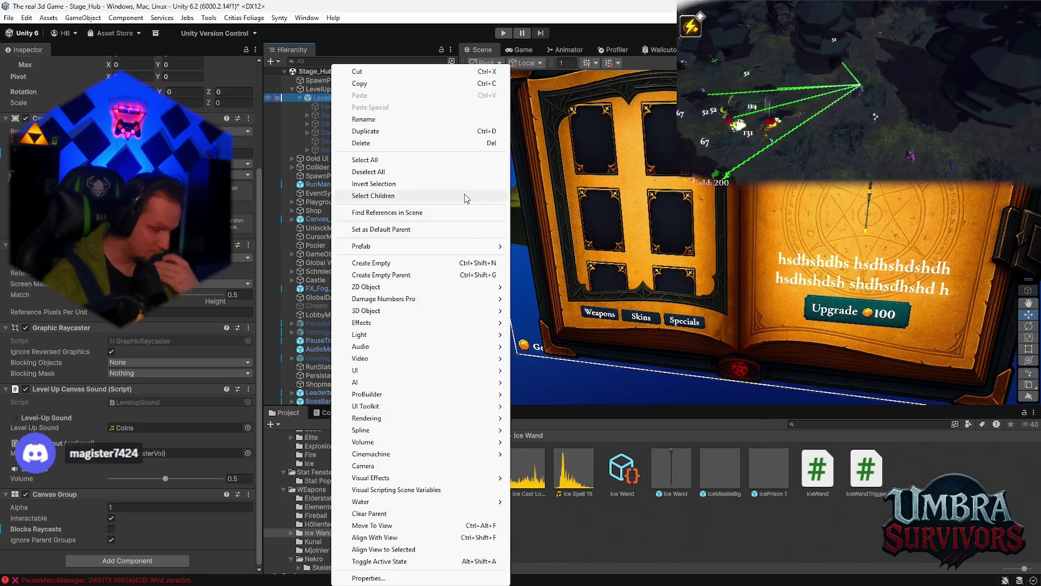
mouse_move(436, 396)
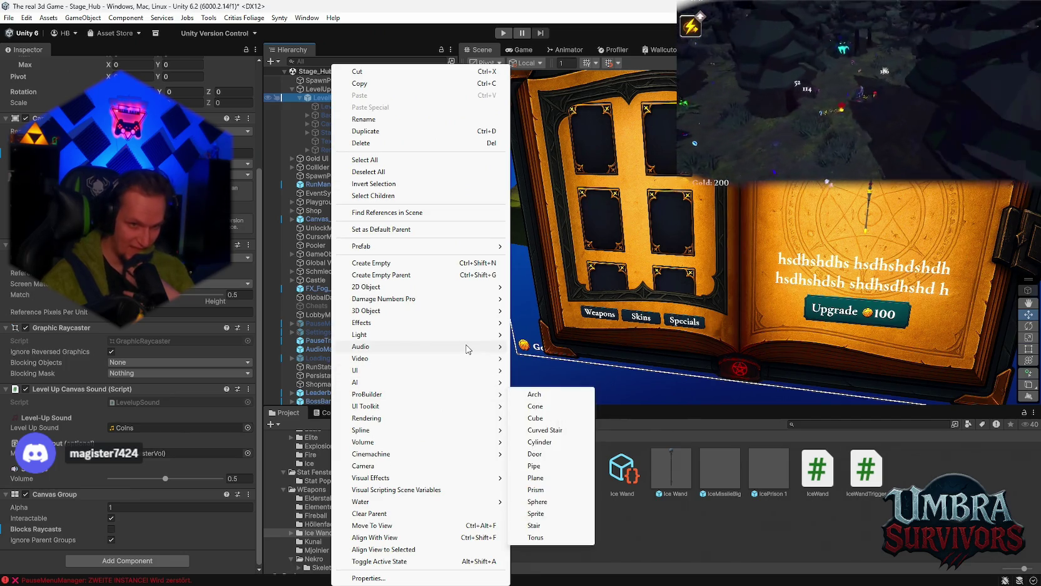
mouse_move(408, 338)
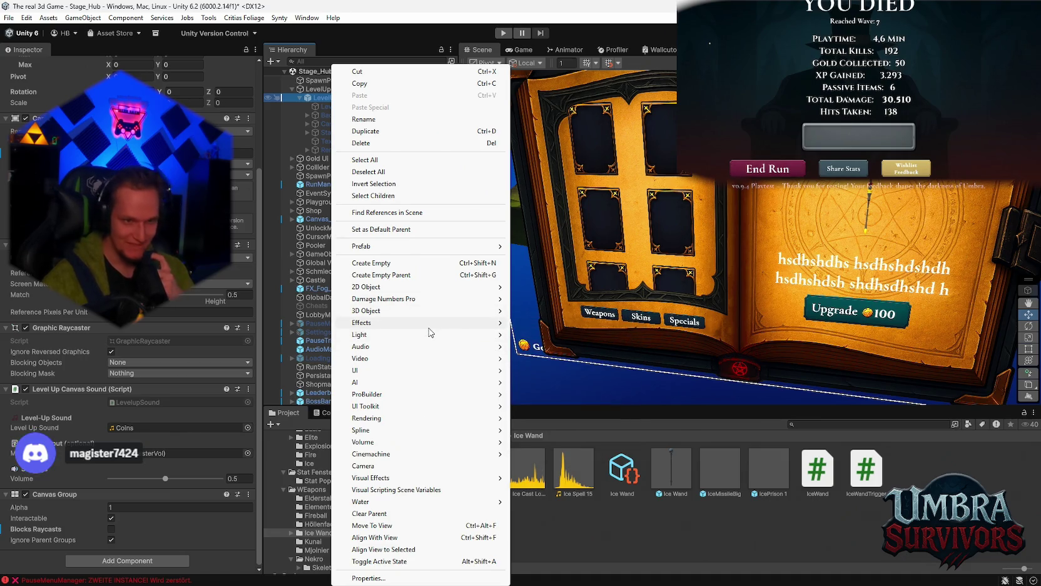
mouse_move(455, 345)
mouse_move(422, 250)
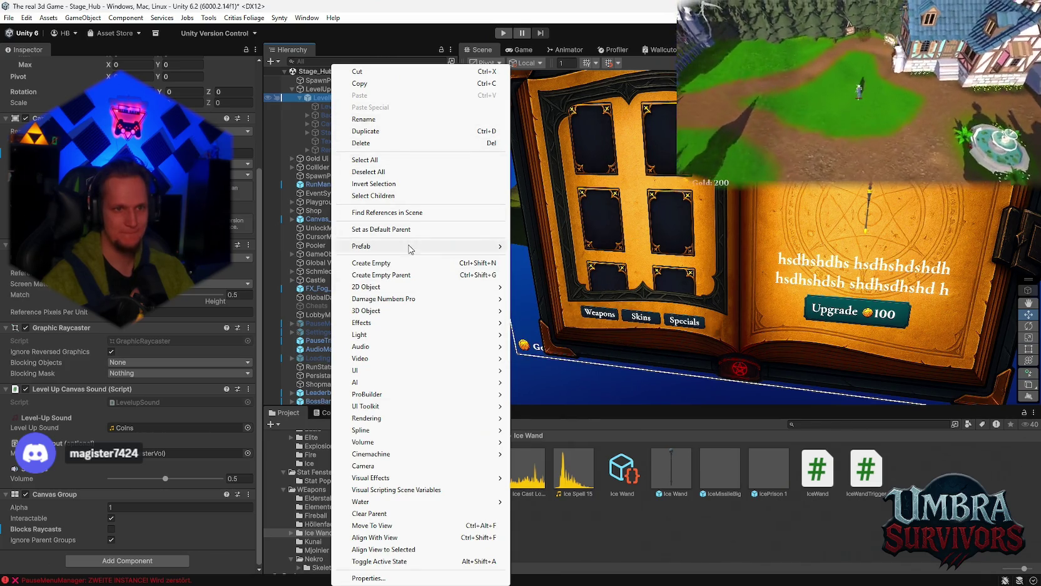
mouse_move(475, 247)
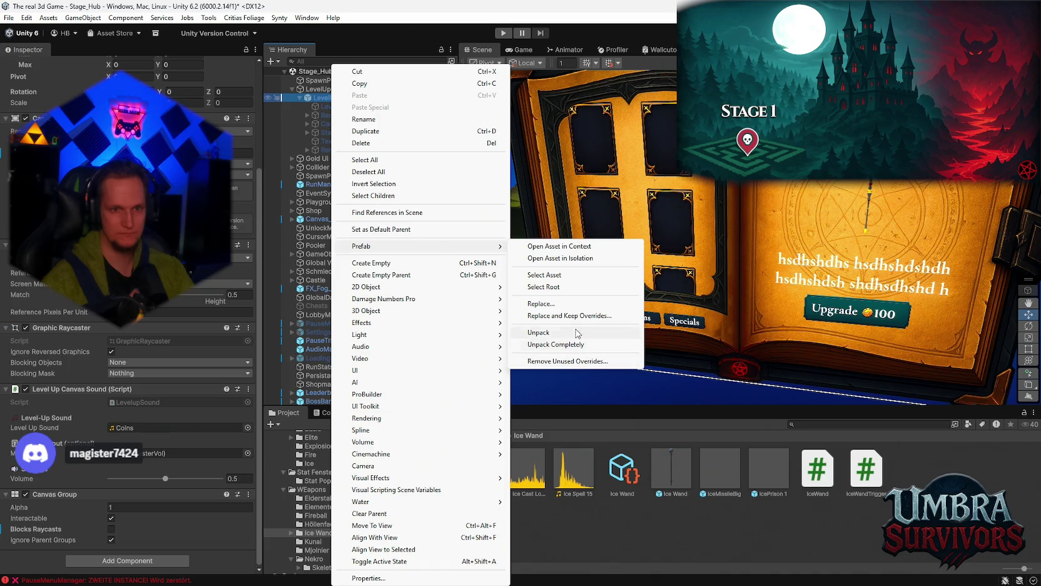
click(588, 262)
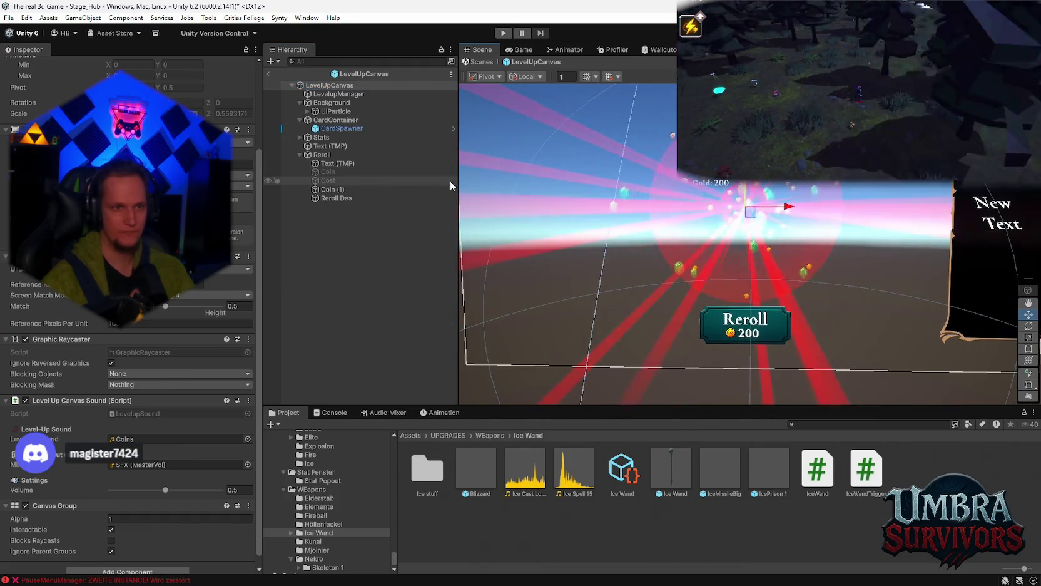
- Inspect the prefab's LevelupManager and Reroll button components
click(340, 94)
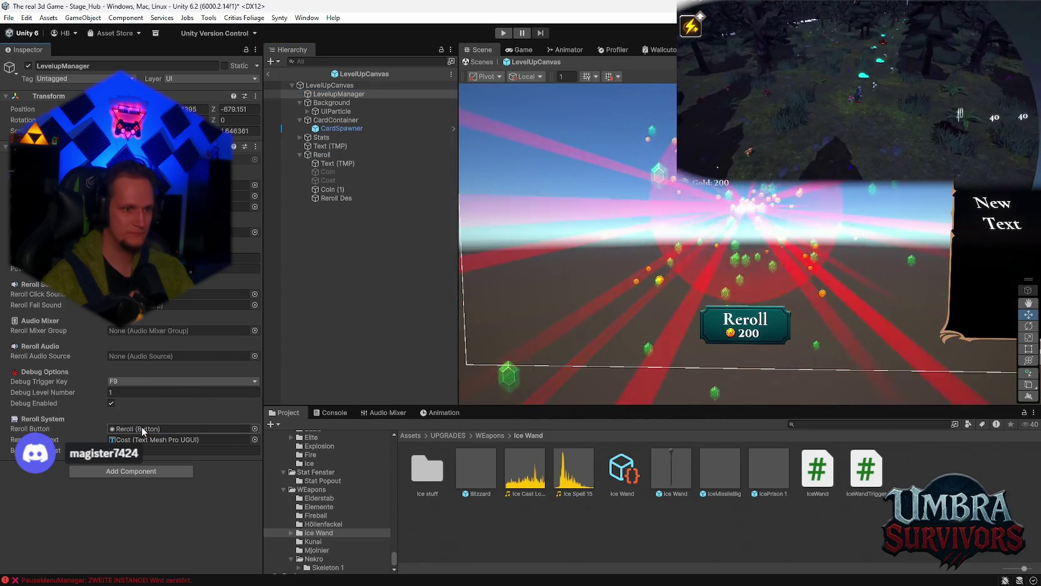
click(321, 155)
scroll(174, 374, down, 10)
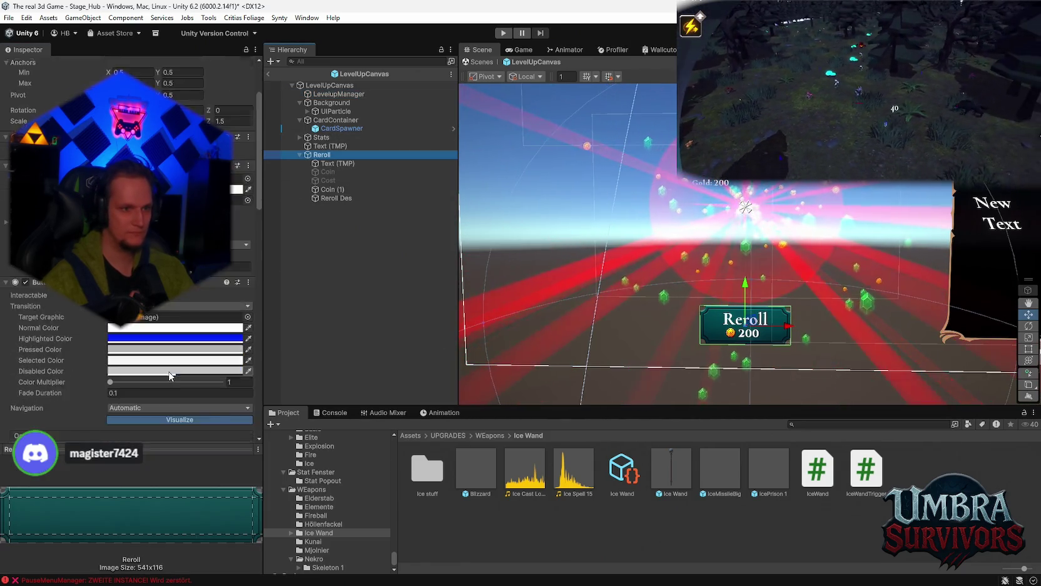
scroll(173, 369, up, 3)
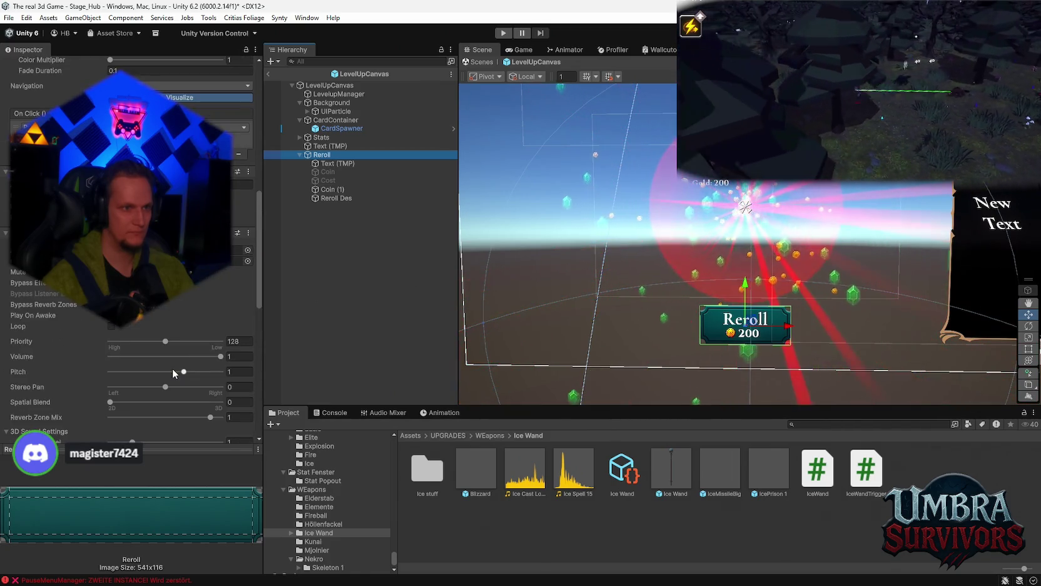
- Scroll the Reroll Inspector to confirm its On Click calls LevelUpUIManager.TryReroll
scroll(172, 368, down, 1)
scroll(173, 368, down, 1)
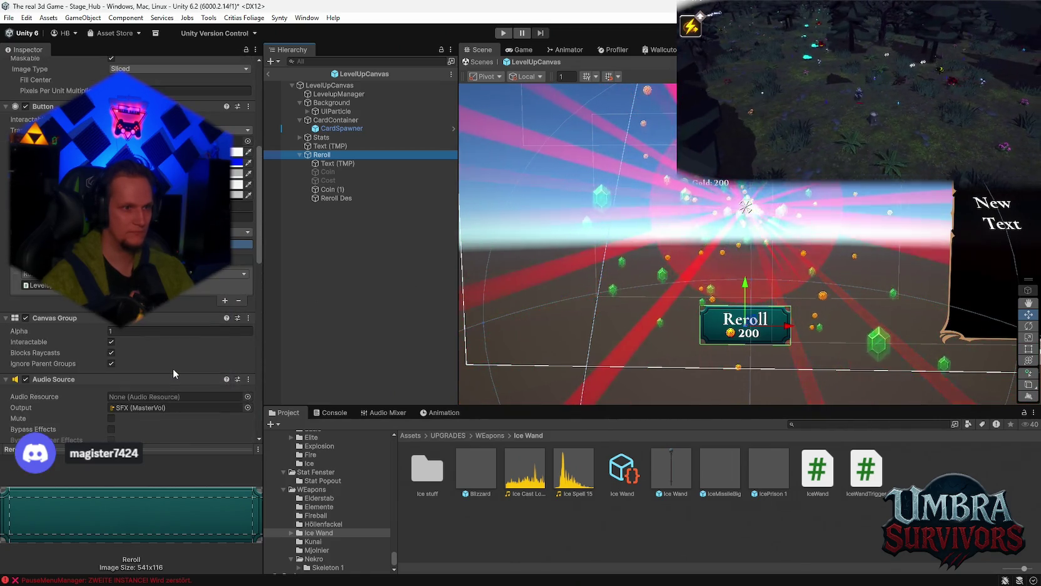
scroll(172, 368, down, 1)
scroll(174, 363, down, 10)
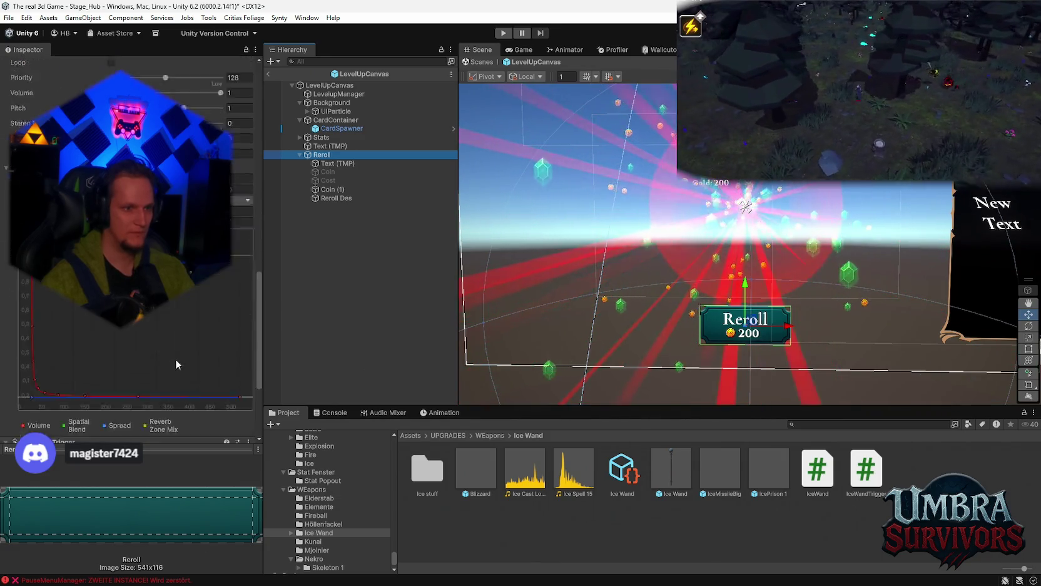
scroll(200, 380, up, 4)
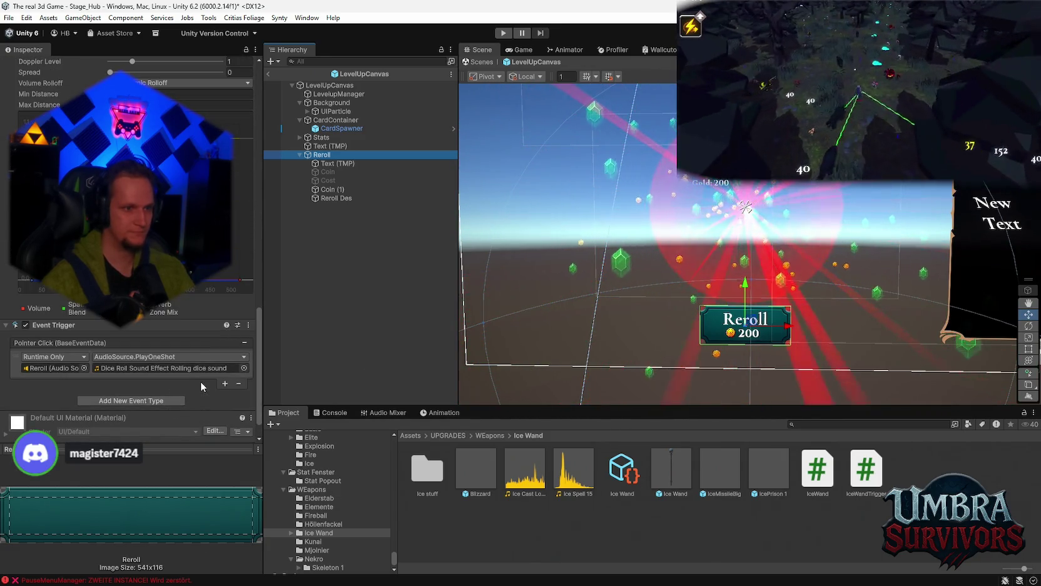
scroll(200, 381, up, 4)
scroll(200, 381, up, 18)
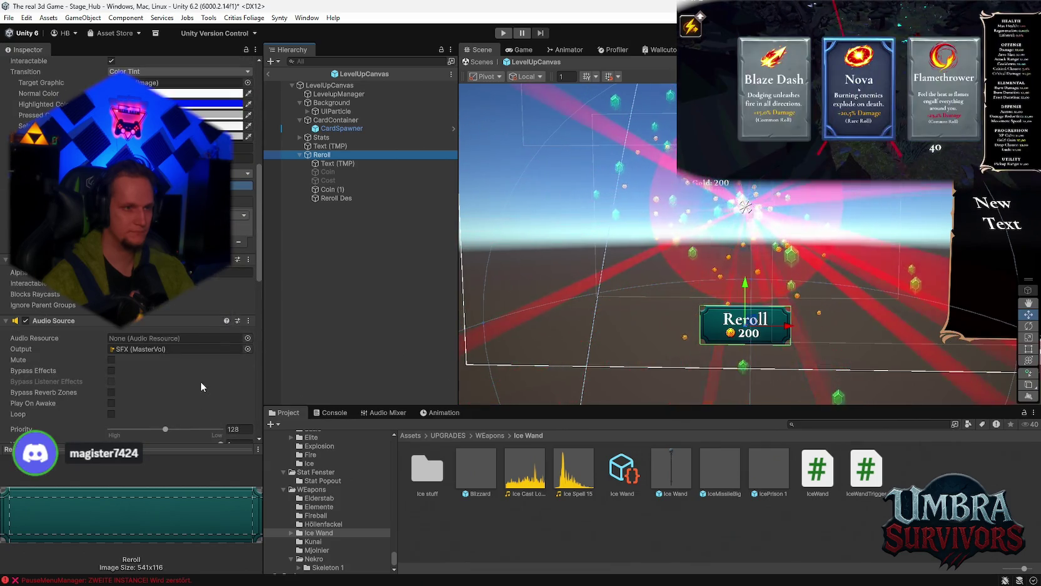
scroll(195, 370, up, 3)
scroll(180, 319, up, 3)
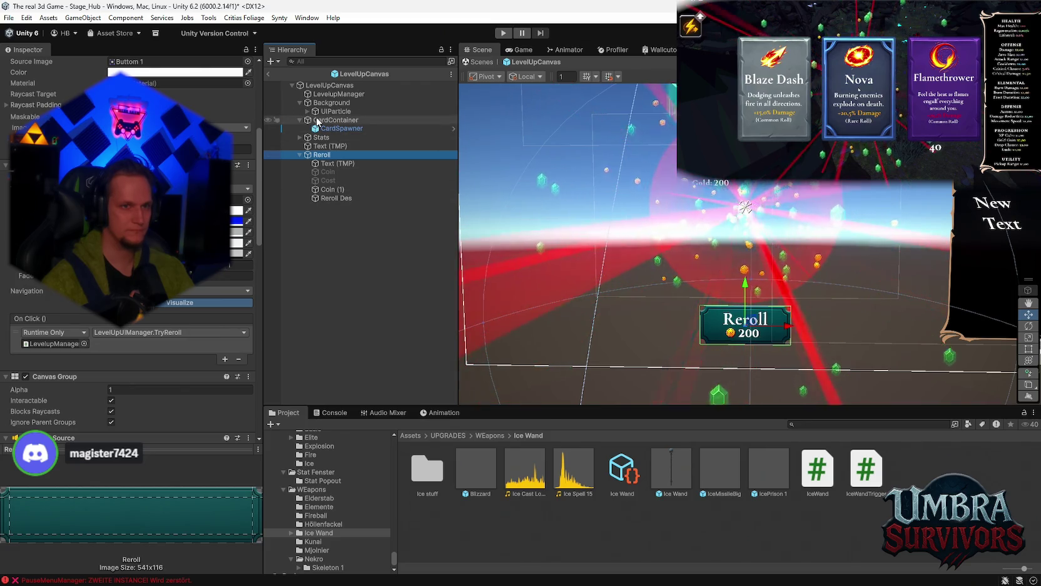
click(8, 17)
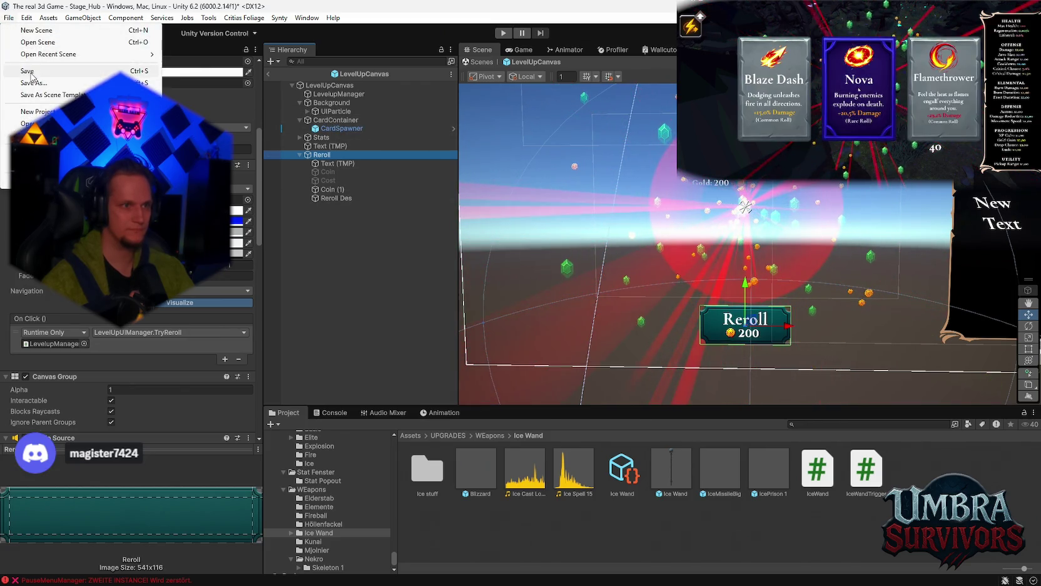
- Switch to the recent Stage_Forest scene, answering the save-changes prompt
click(9, 25)
click(9, 19)
click(6, 20)
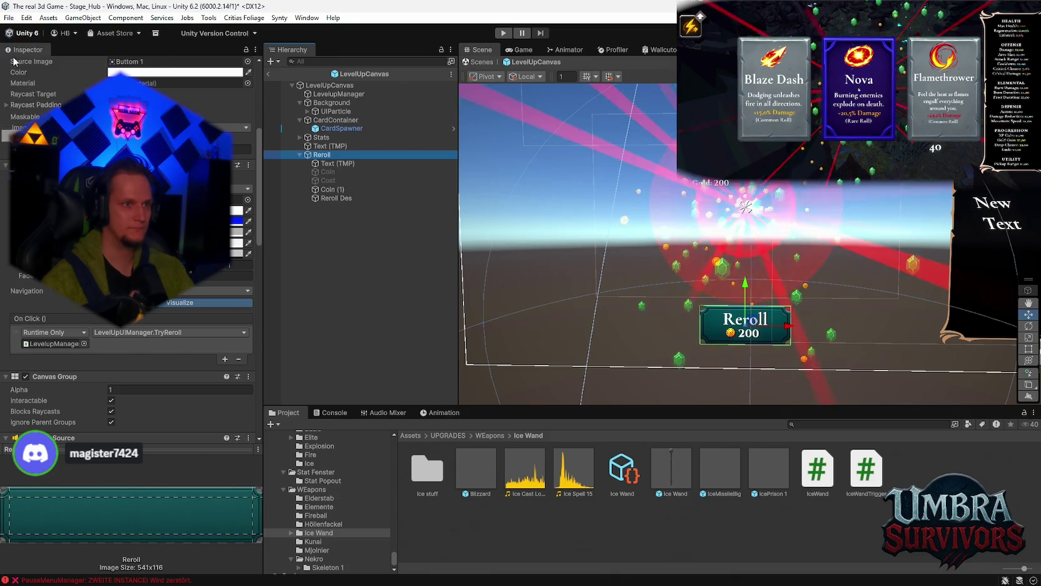
click(8, 18)
mouse_move(54, 55)
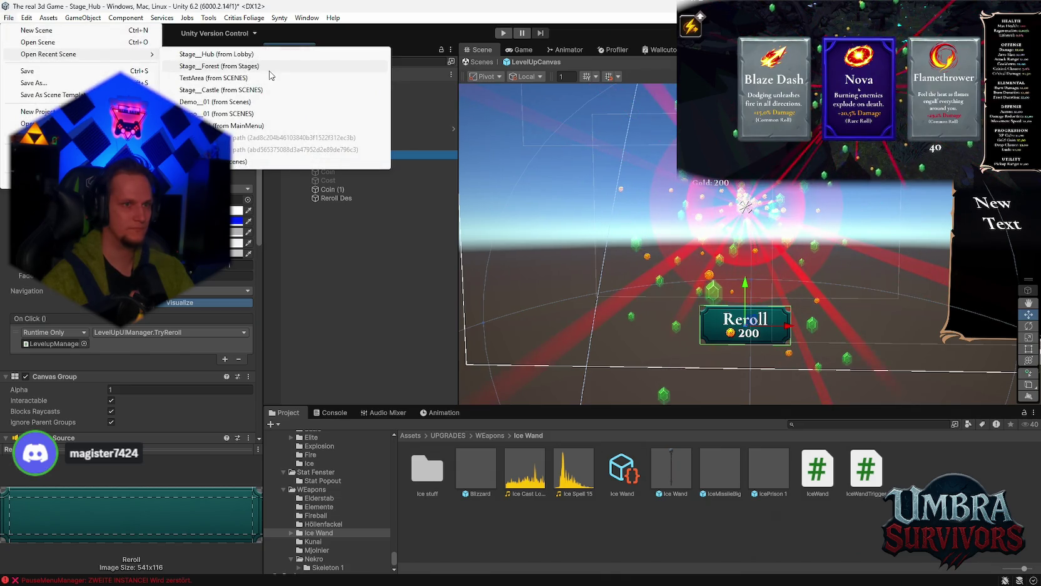
click(272, 71)
click(506, 318)
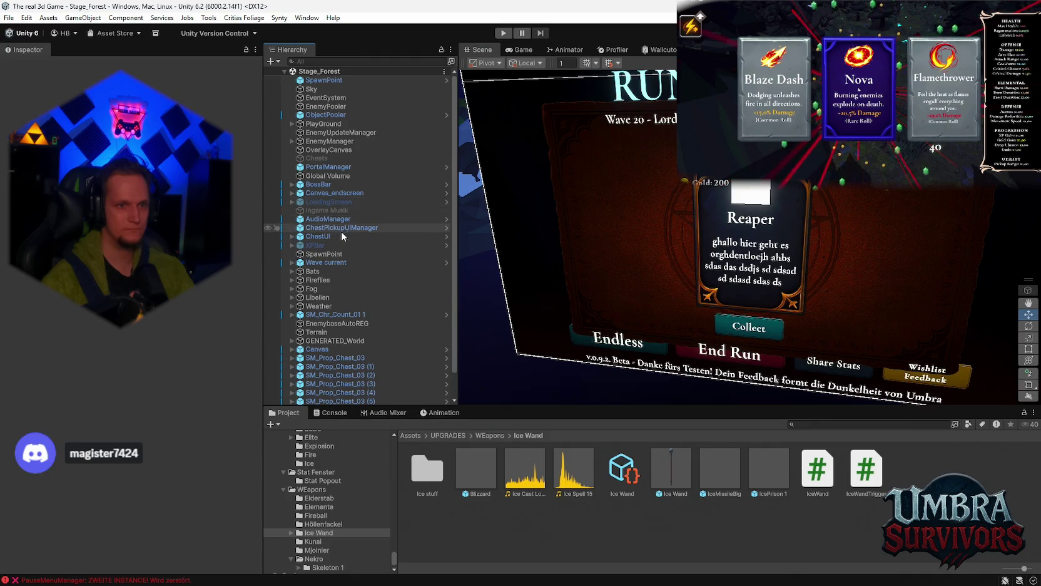
- Deactivate both the Canvas_endscreen and ChestUI canvases
click(340, 193)
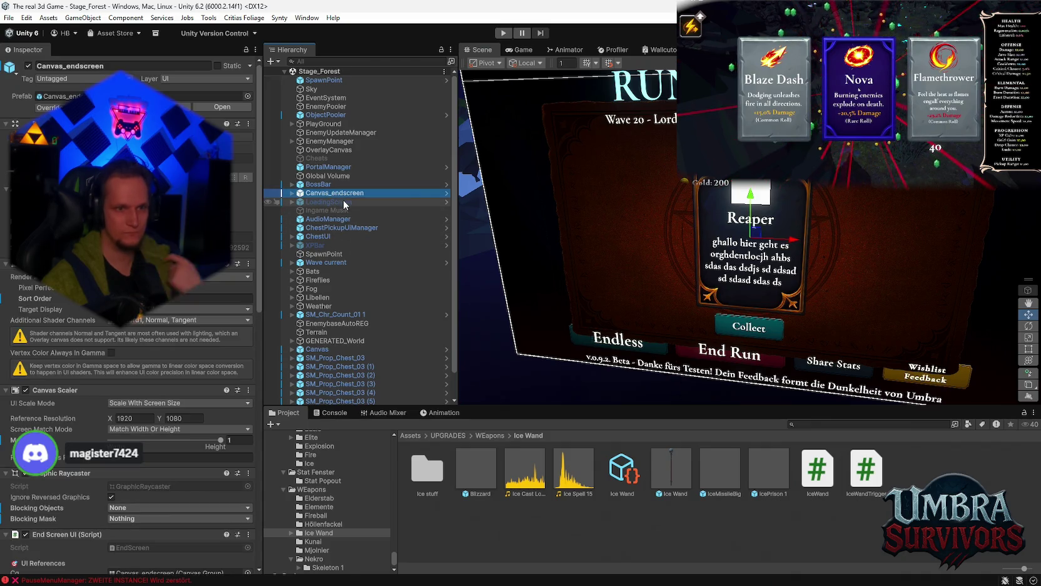
ctrl+click(324, 238)
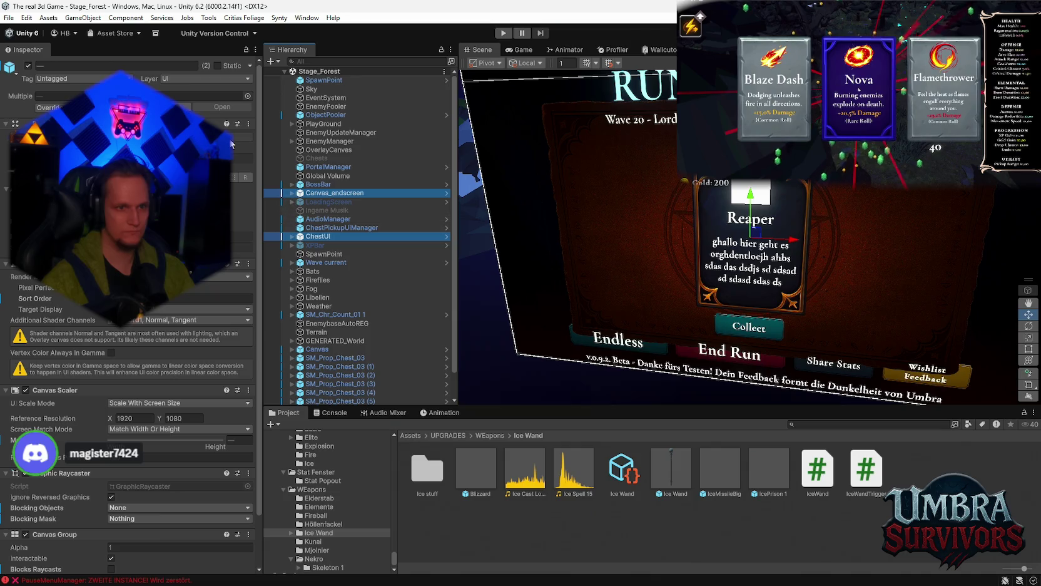
click(28, 66)
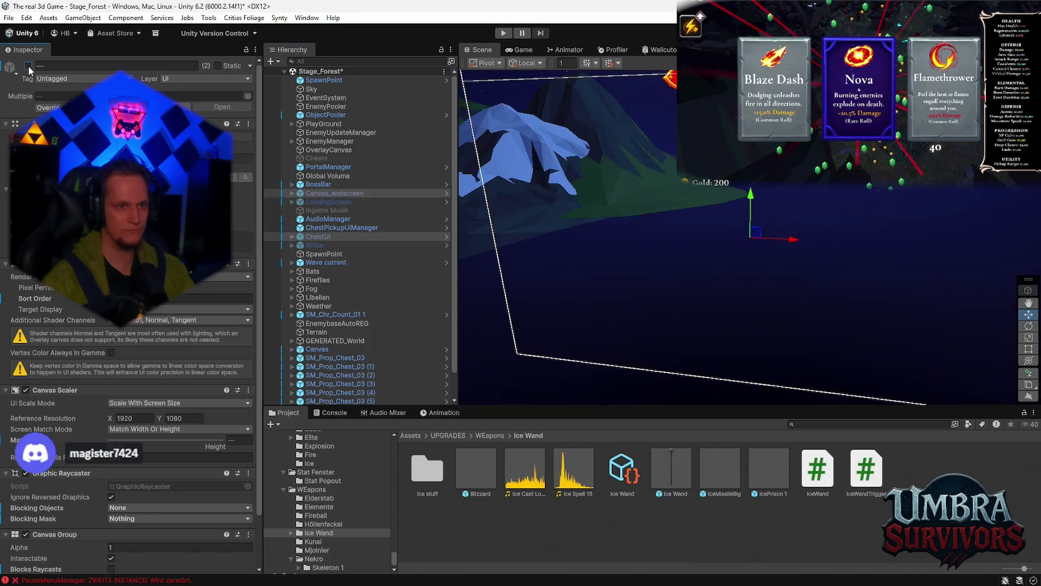
- Switch to Stage_Hub, saving the Stage_Forest changes
click(9, 18)
mouse_move(50, 55)
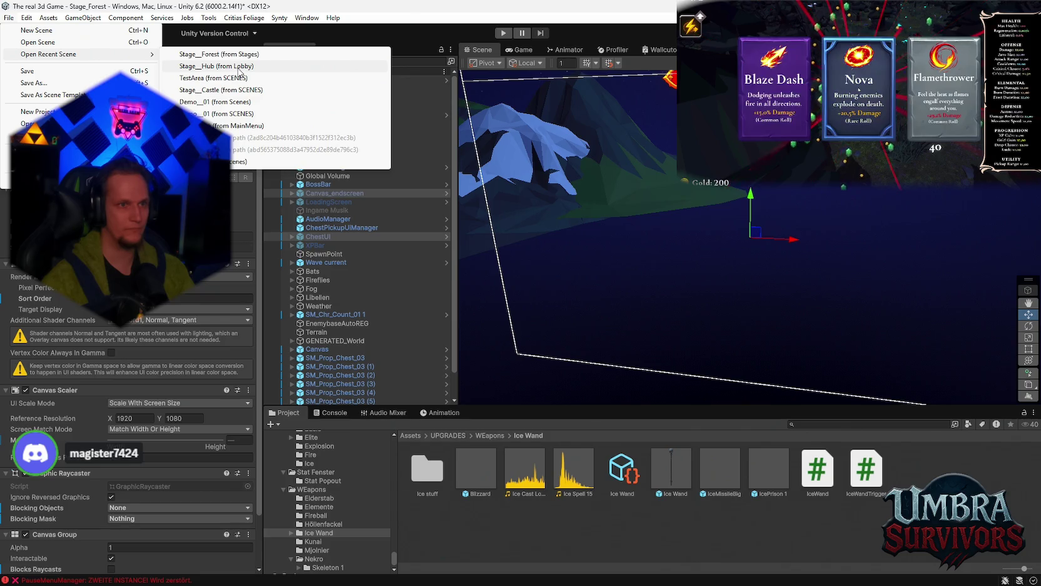
click(238, 67)
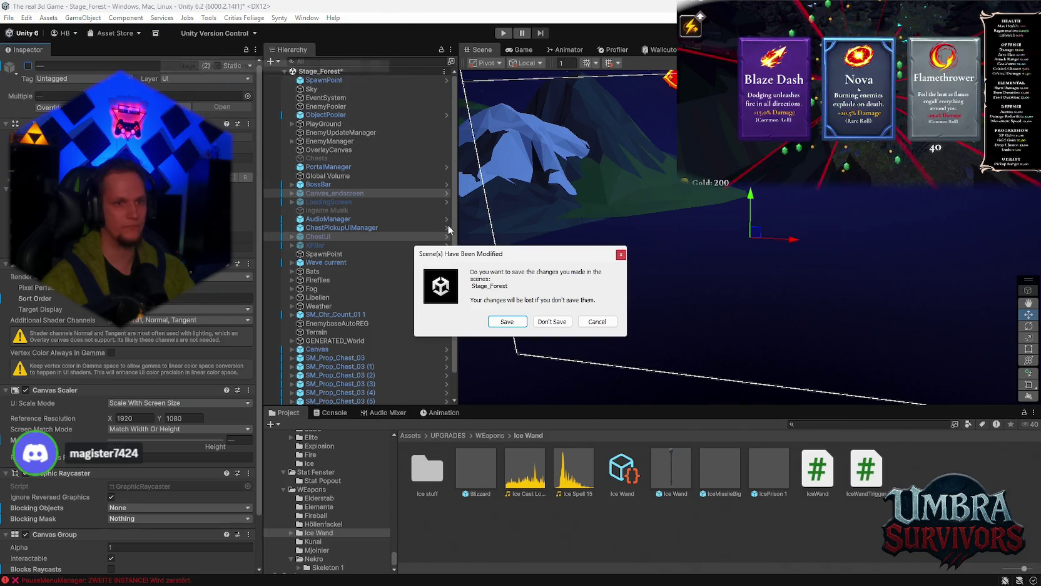
click(506, 322)
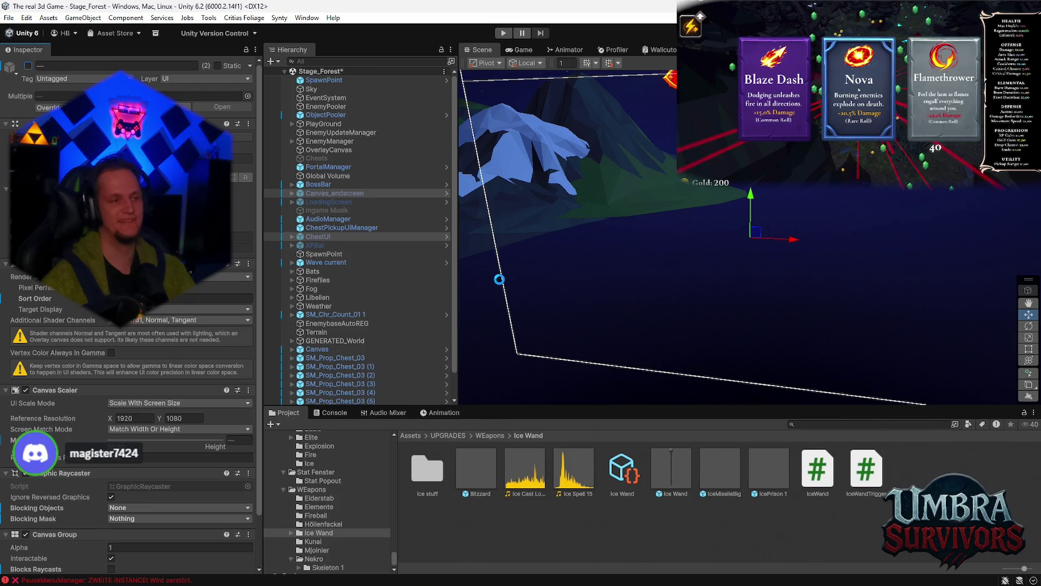
- Play from the hub into Stage 1, pick a card, reach the level-2 cards with 200-gold Reroll, then stop
click(503, 33)
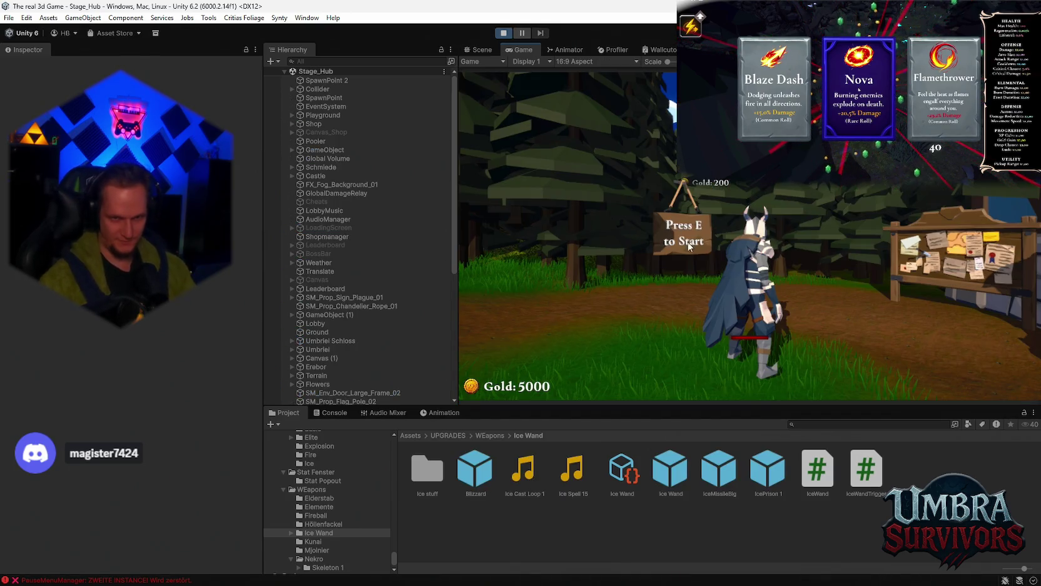
click(688, 246)
key(w)
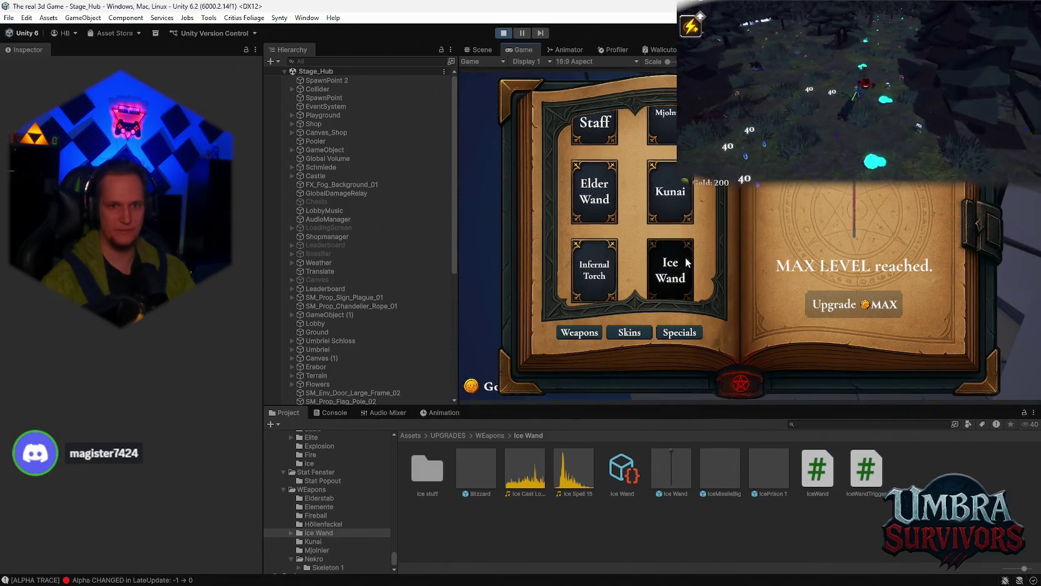
key(Escape)
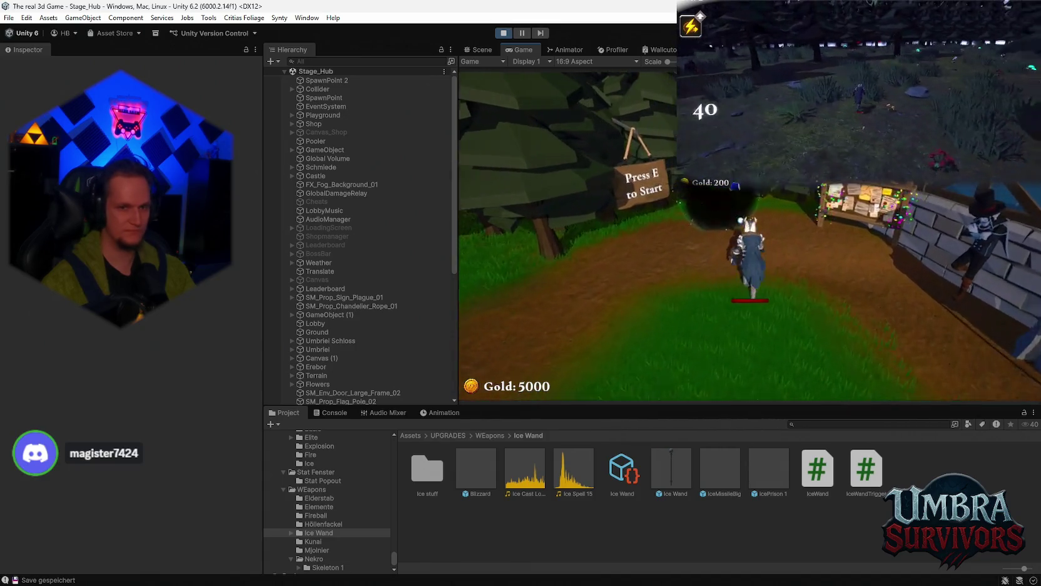
key(e)
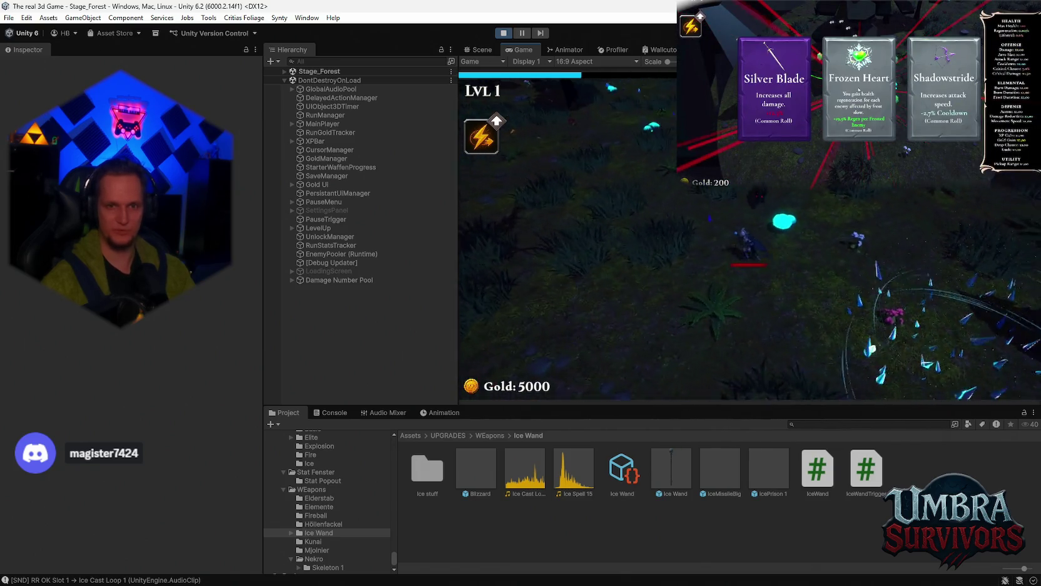
key(1)
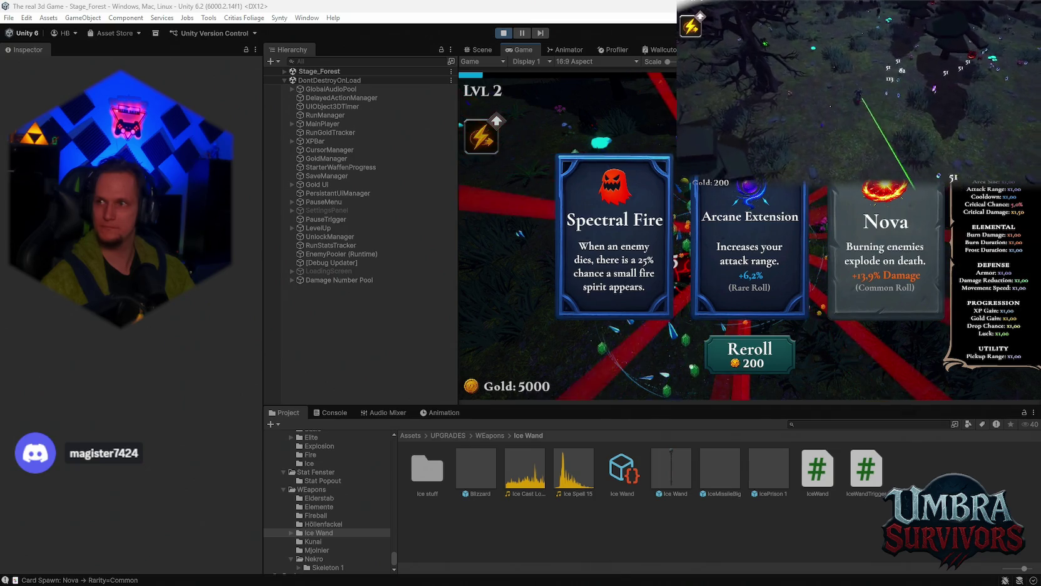
click(507, 31)
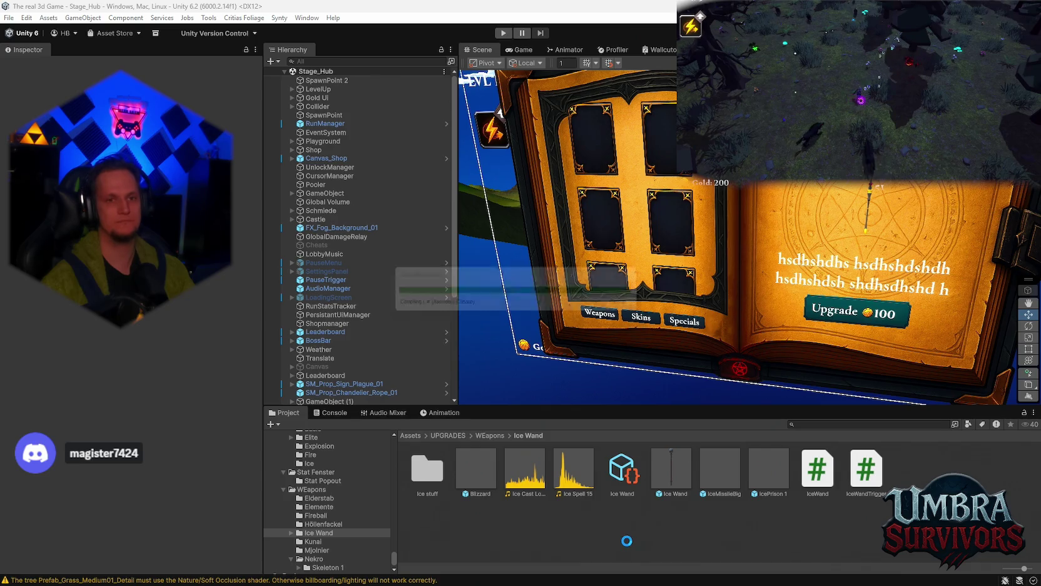
- Show the LevelUpUIManager.cs compile errors in the Console, then clear them
click(338, 413)
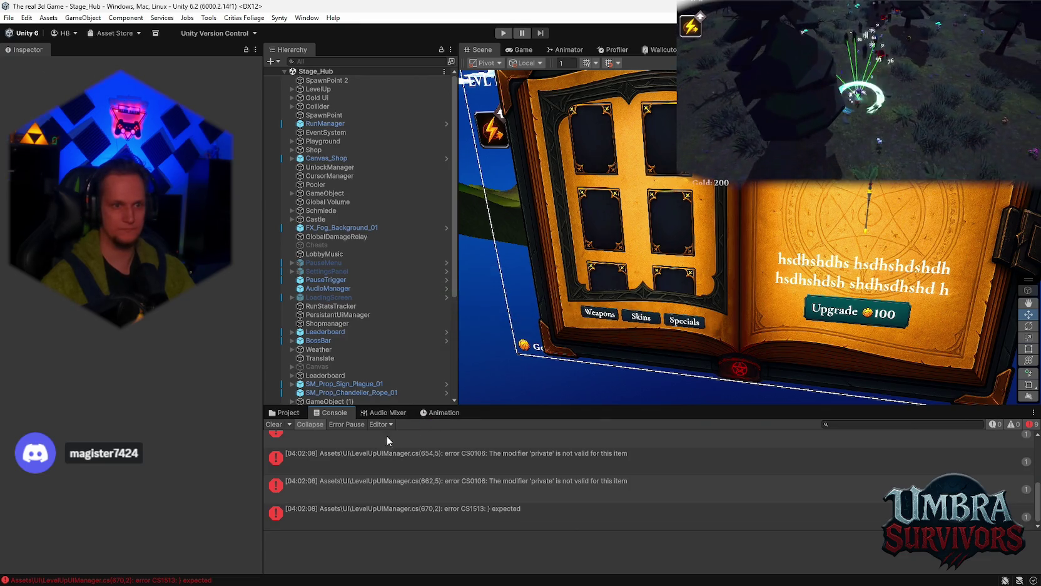
click(285, 412)
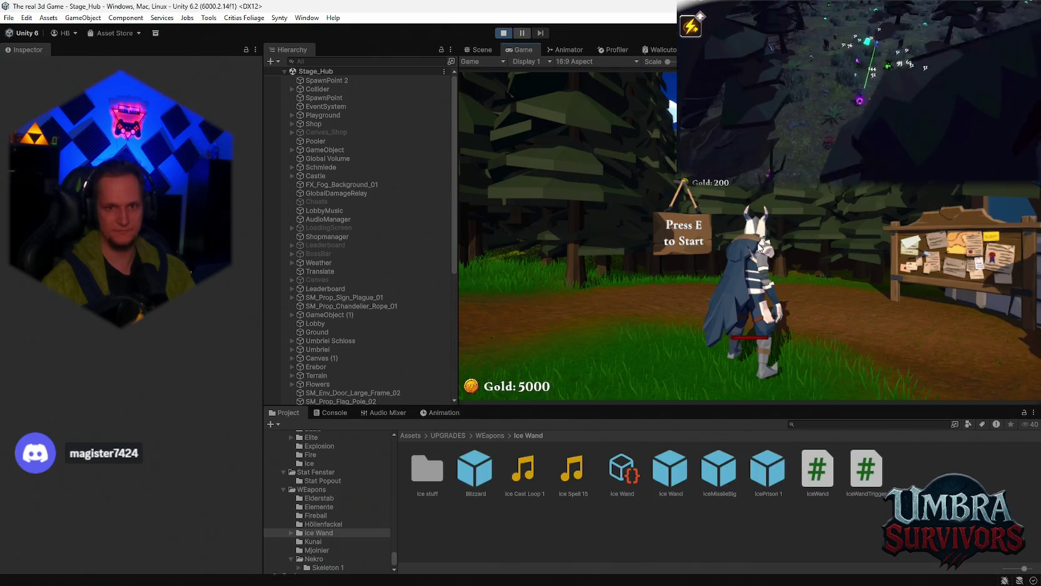
- Run to the Get a Weapon shrine and choose the Ice Wand from the weapon book
key(e)
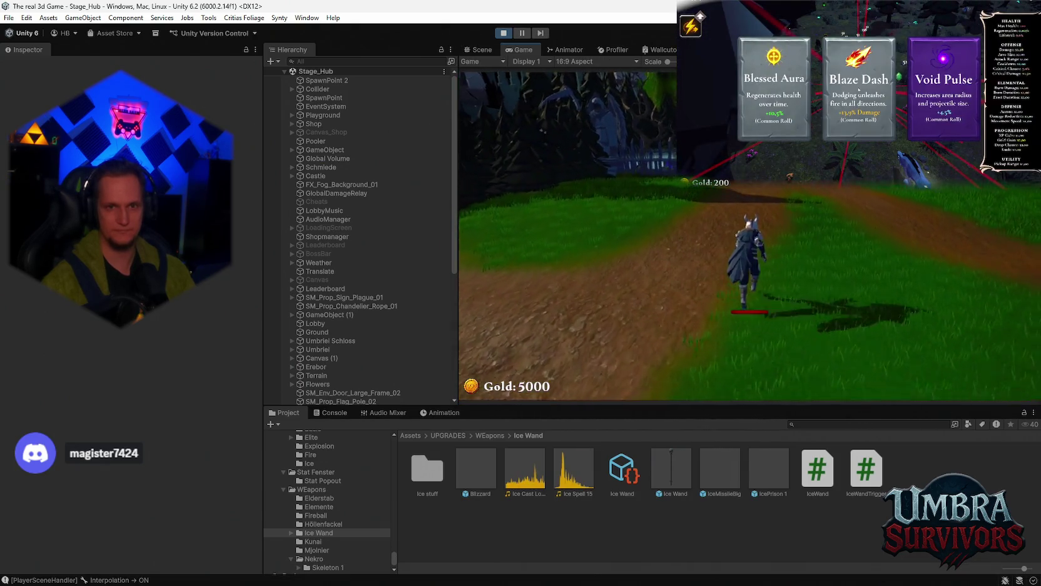
key(w)
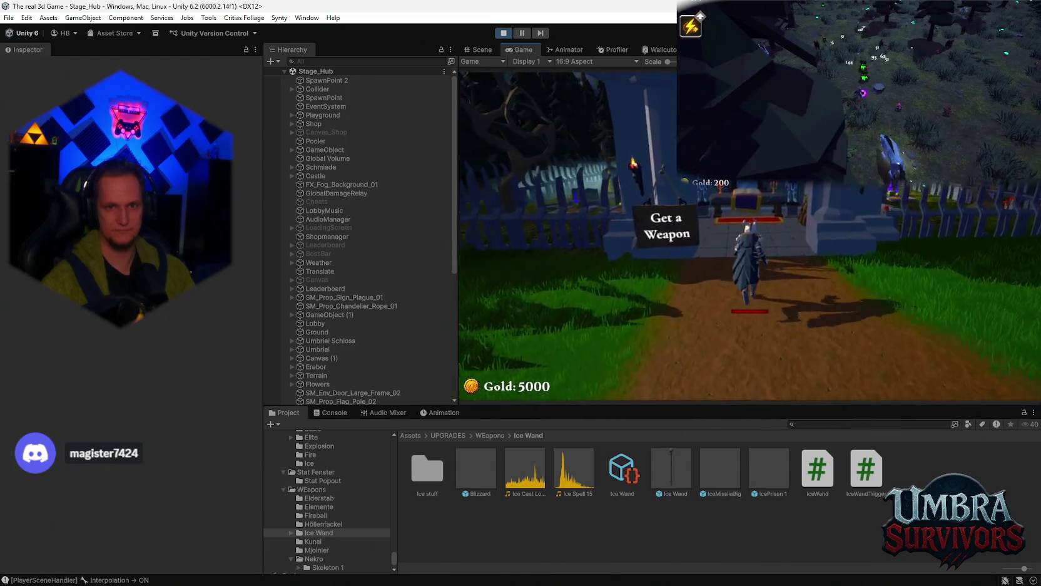
key(e)
click(672, 260)
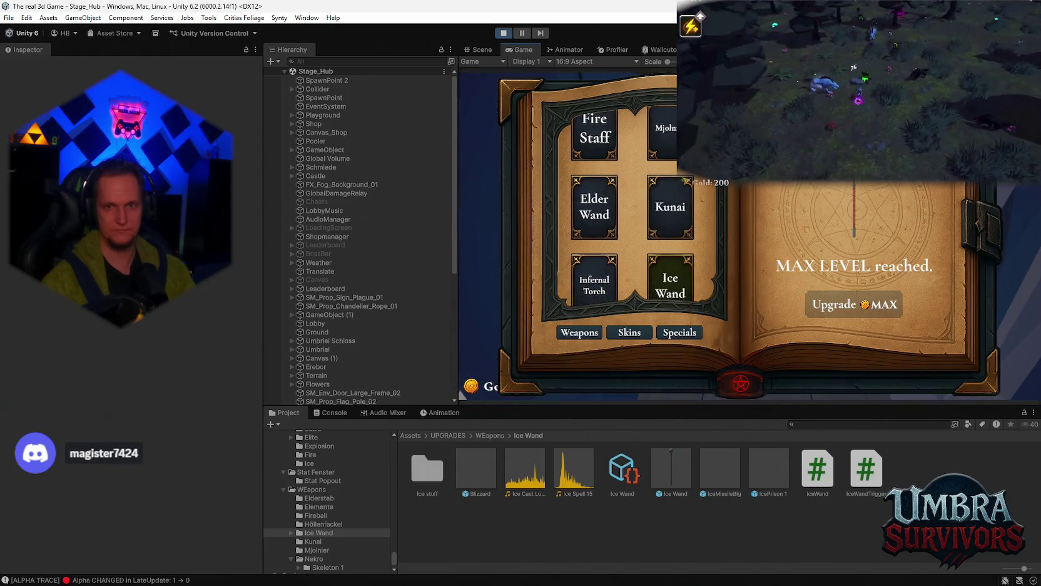
key(Escape)
- Walk back along the dirt path and start Stage 1 at the start sign
key(w)
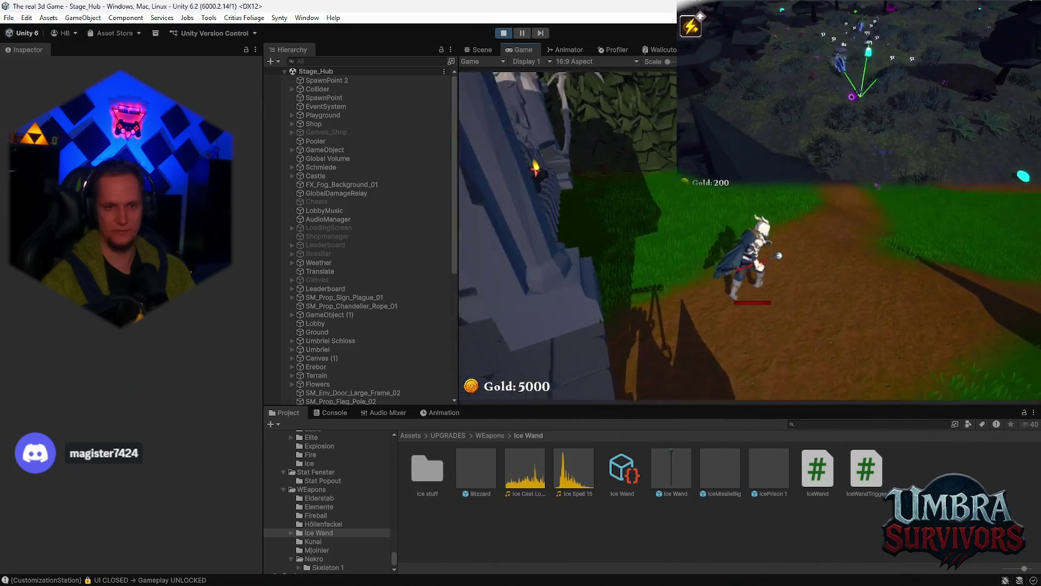
key(w)
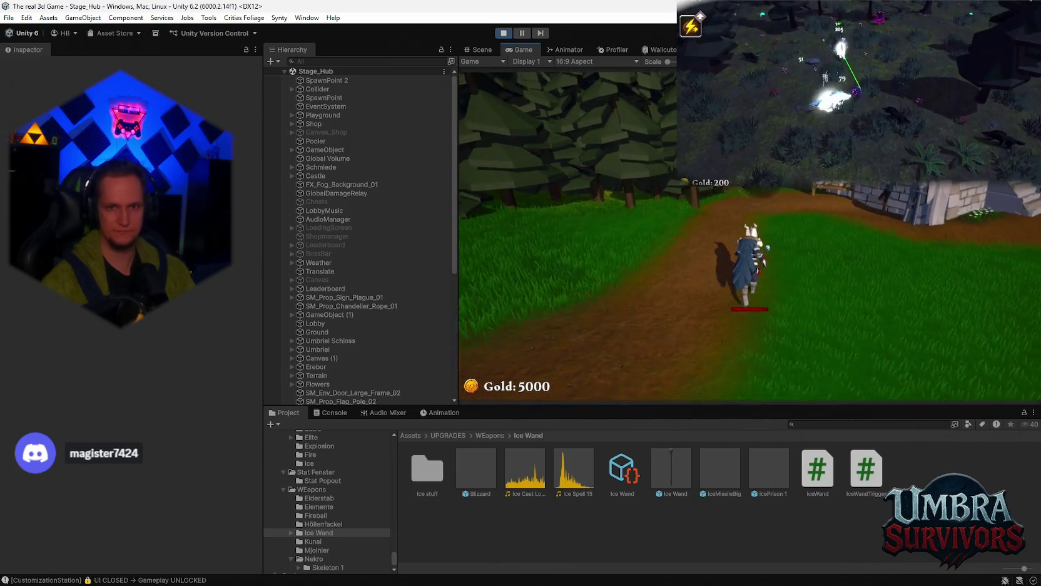
key(e)
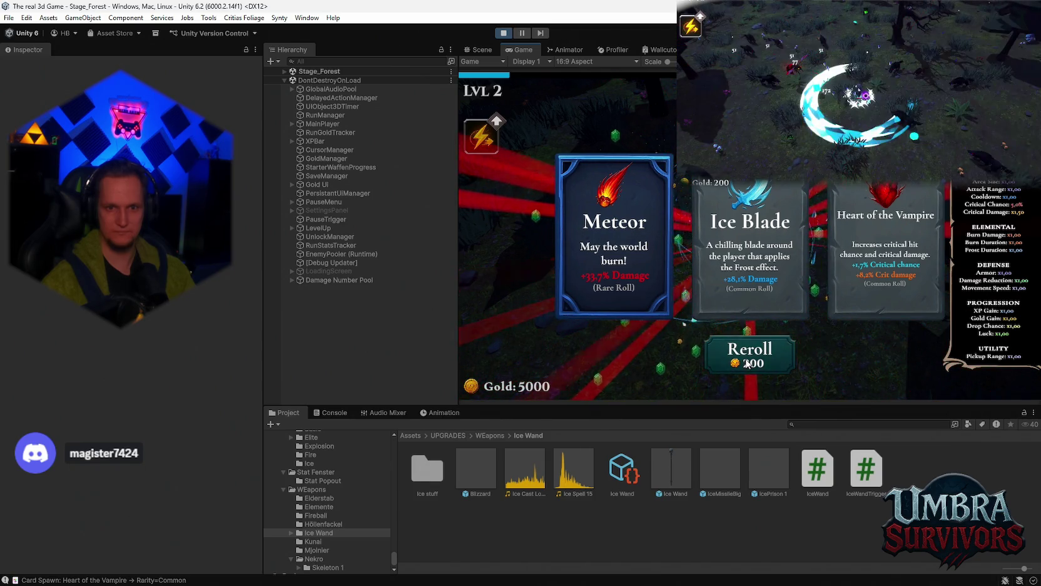
- View the Console's card-spawn log for Meteor, Ice Blade and Heart of the Vampire, then expand Stage_Forest
click(325, 415)
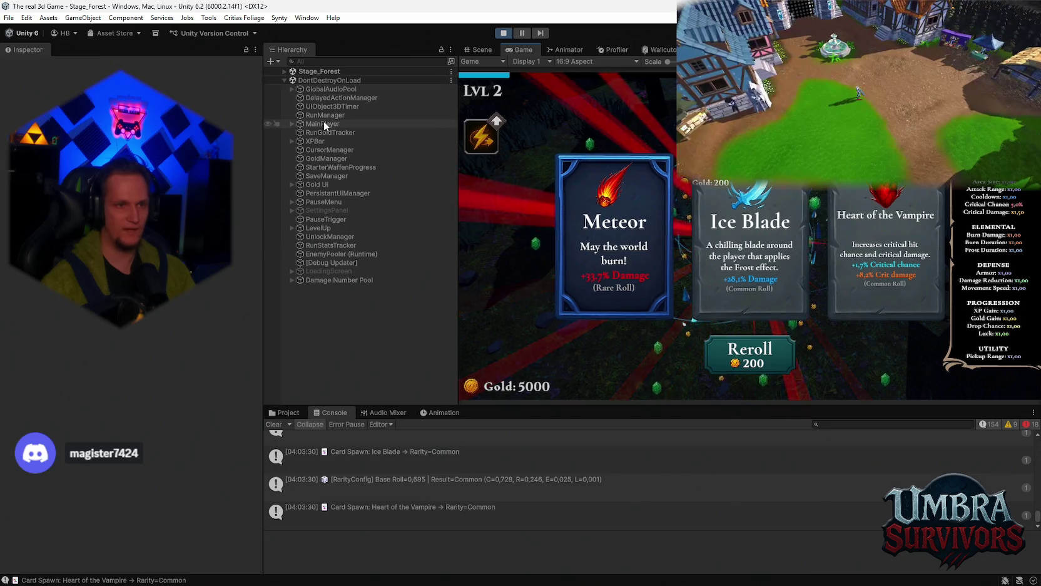
click(282, 71)
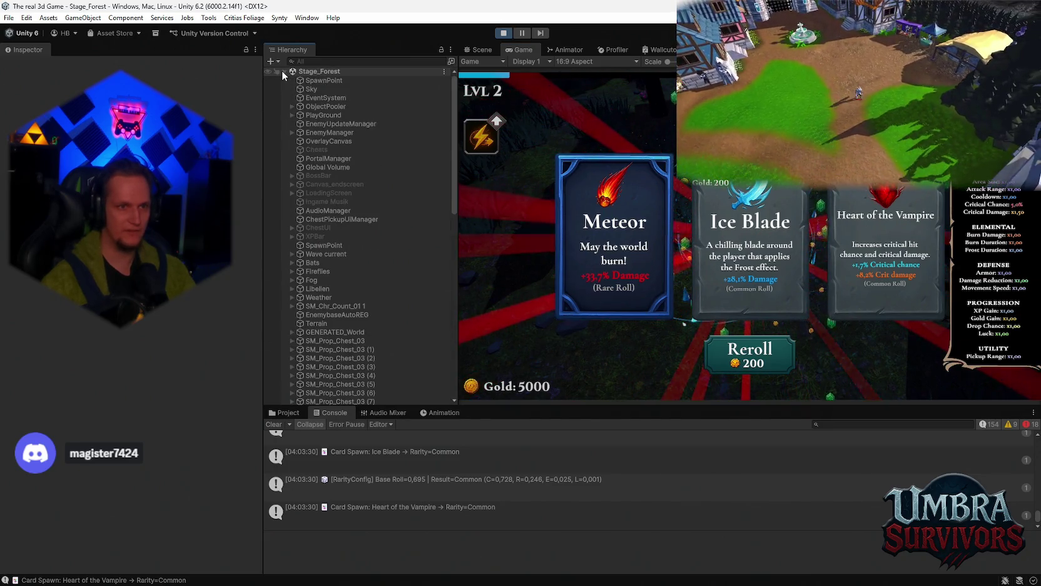
- Expand DontDestroyOnLoad, LevelUp, Background, CardContainer and Stats in the Hierarchy
click(283, 72)
click(285, 80)
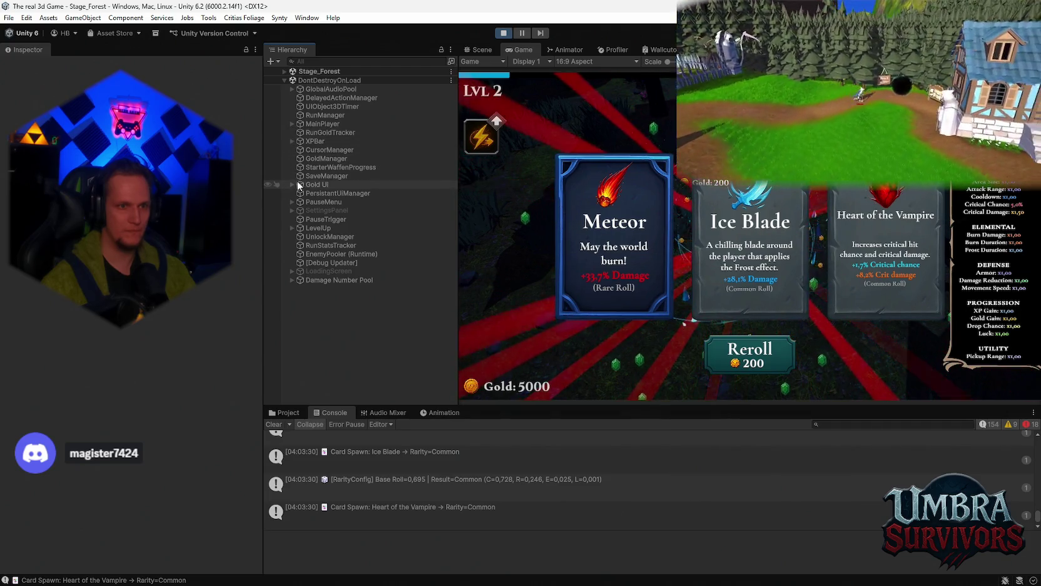
click(291, 228)
click(308, 246)
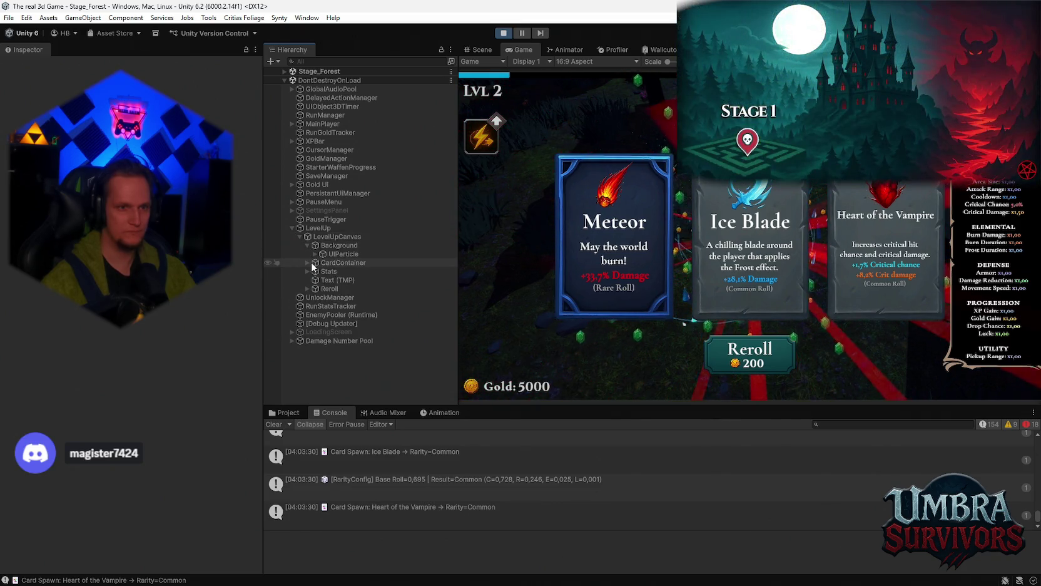
click(307, 262)
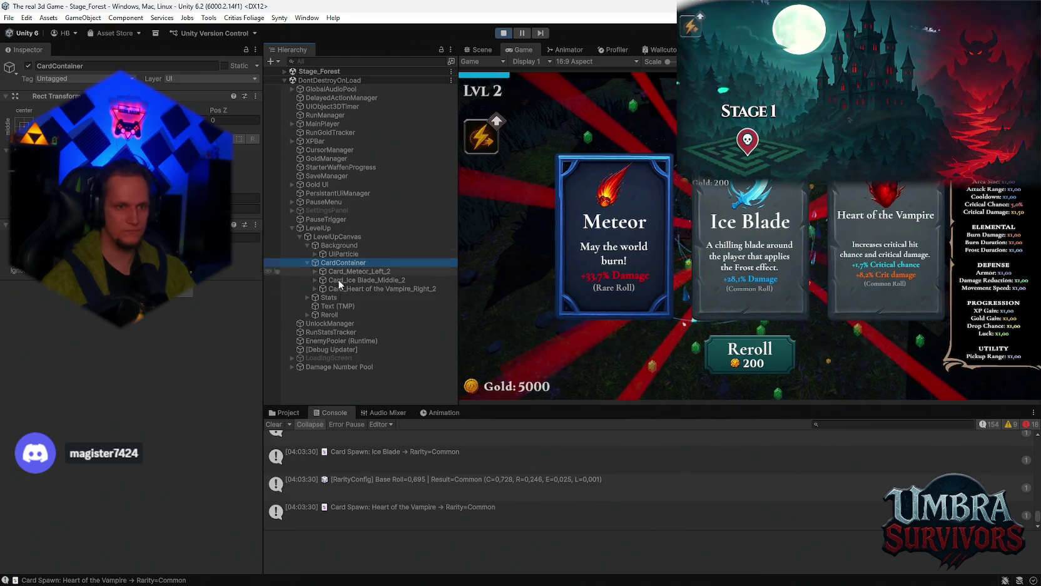
click(307, 297)
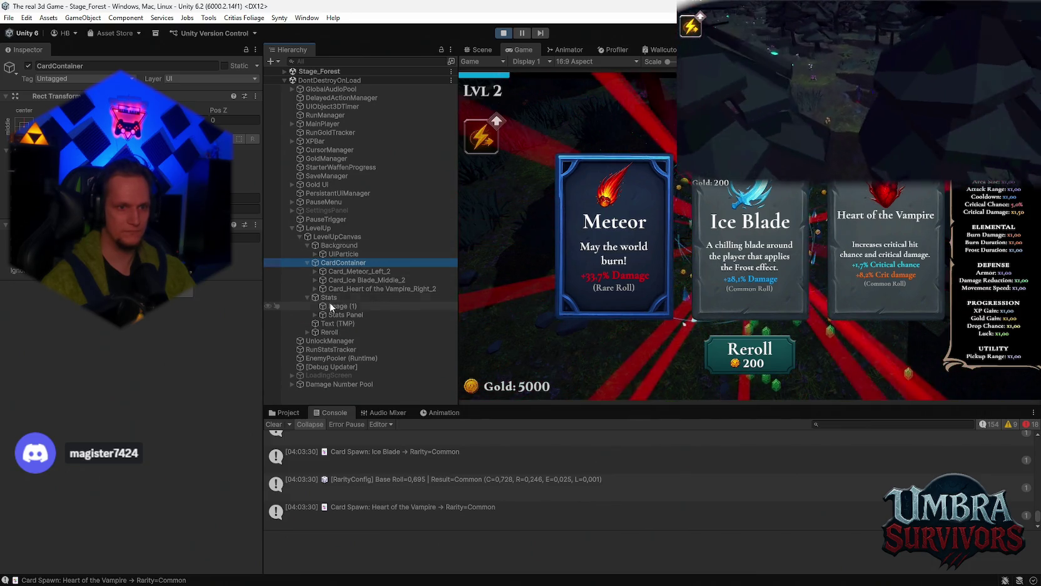
- Inspect LevelUpCanvas, the Ice Blade card, Stats, Image (1) and the Stats Panel layout
click(326, 235)
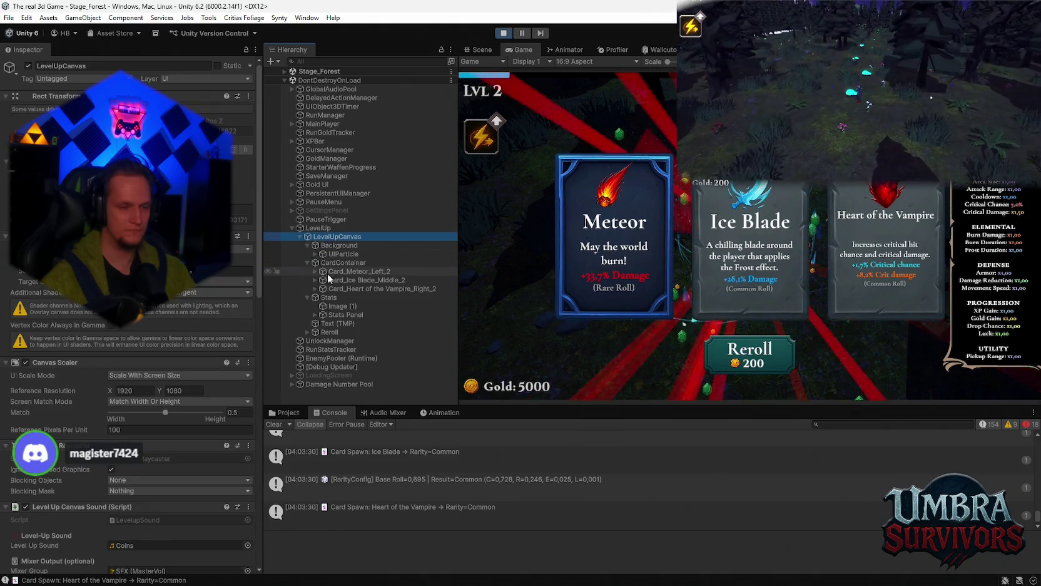
scroll(191, 316, down, 8)
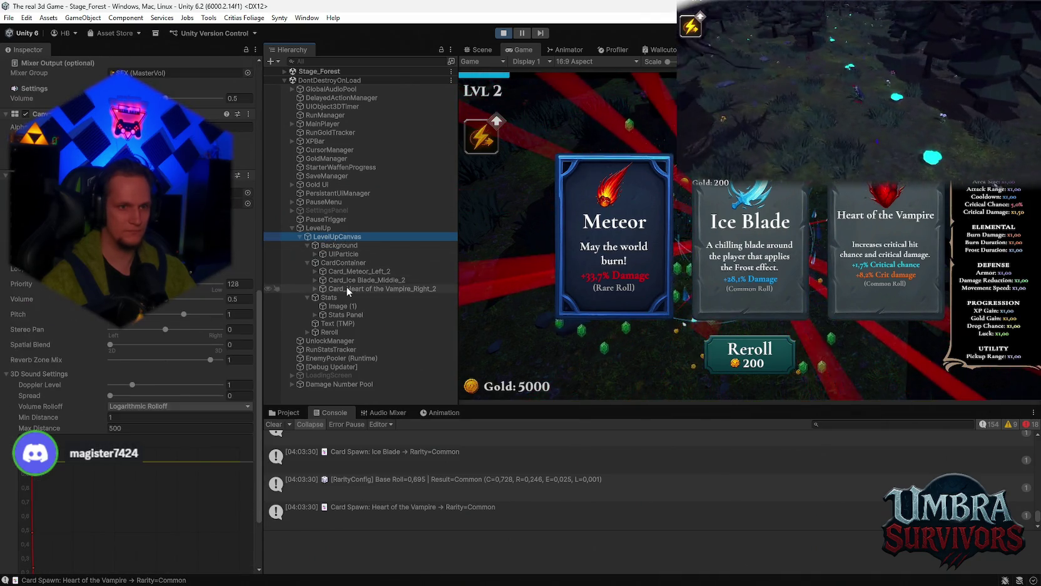
click(340, 280)
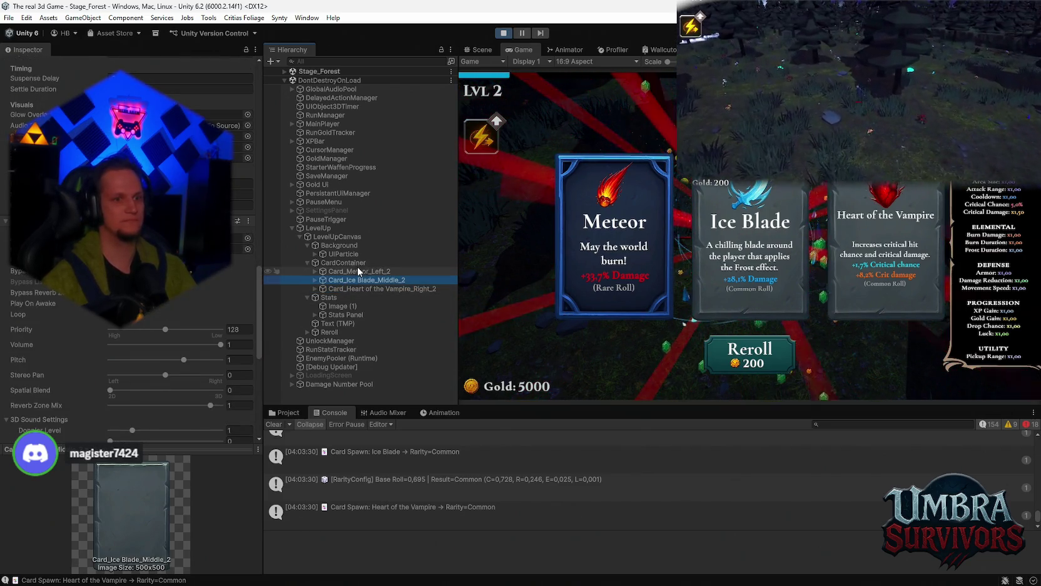
click(342, 296)
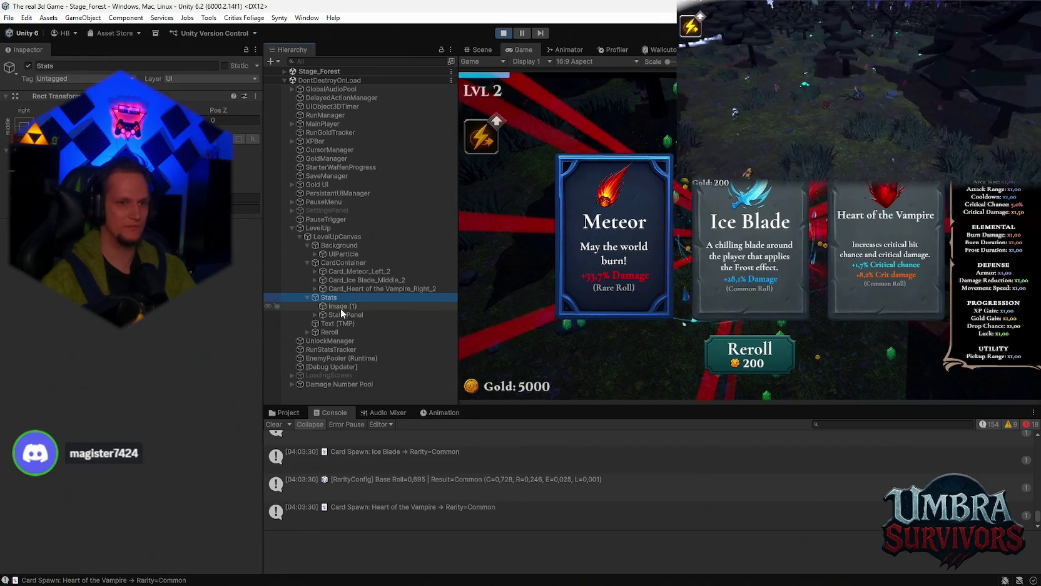
click(339, 306)
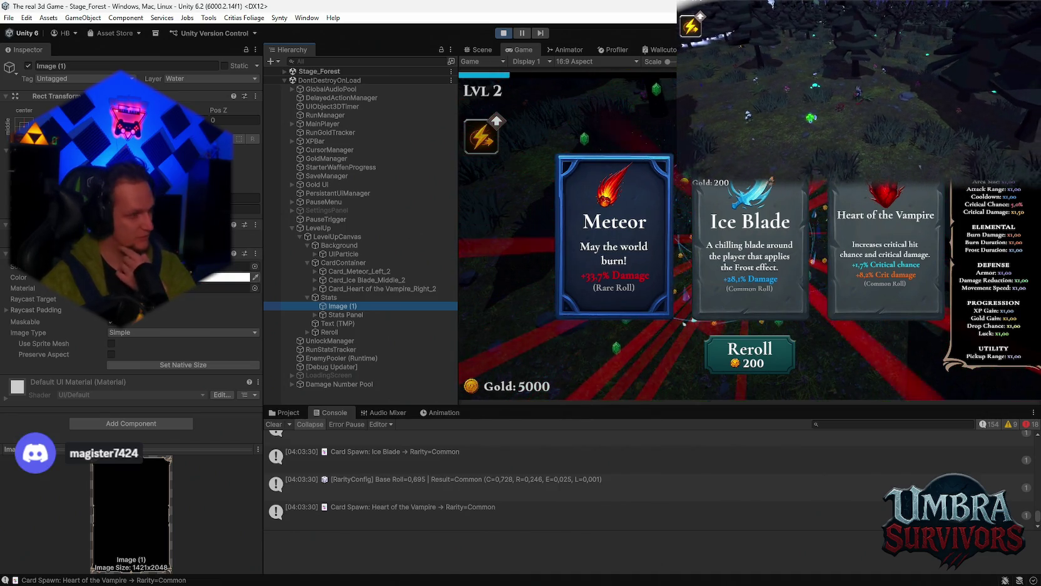
click(343, 315)
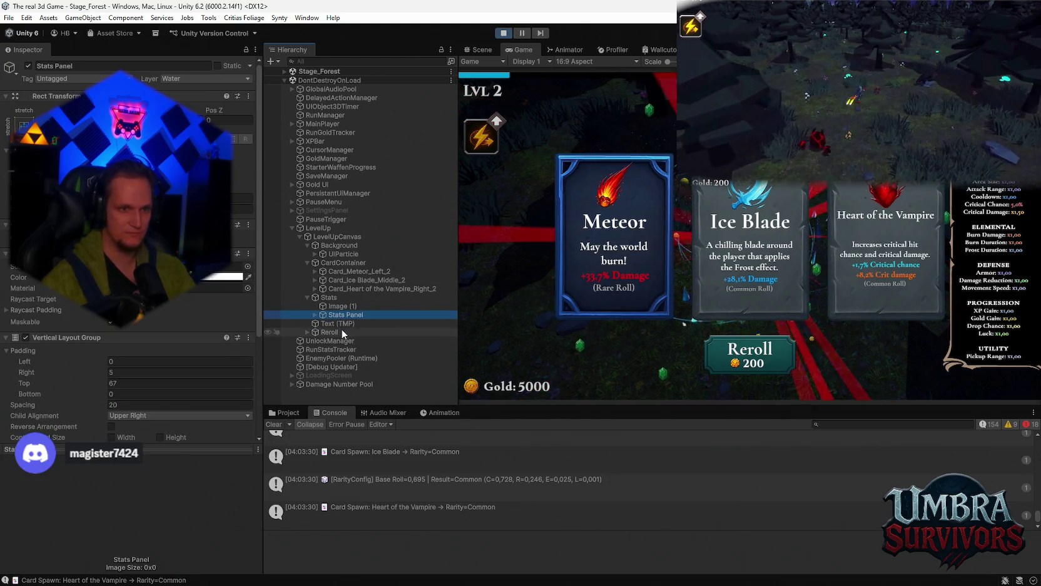
- Select the Reroll button and open the object picker for its OnClick entry
click(334, 330)
scroll(191, 333, down, 5)
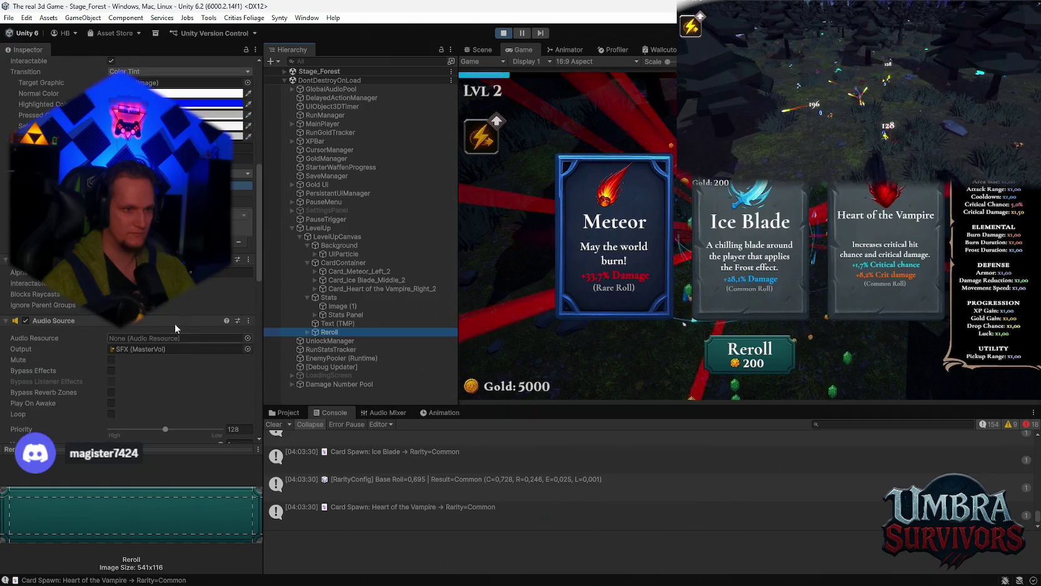
click(247, 338)
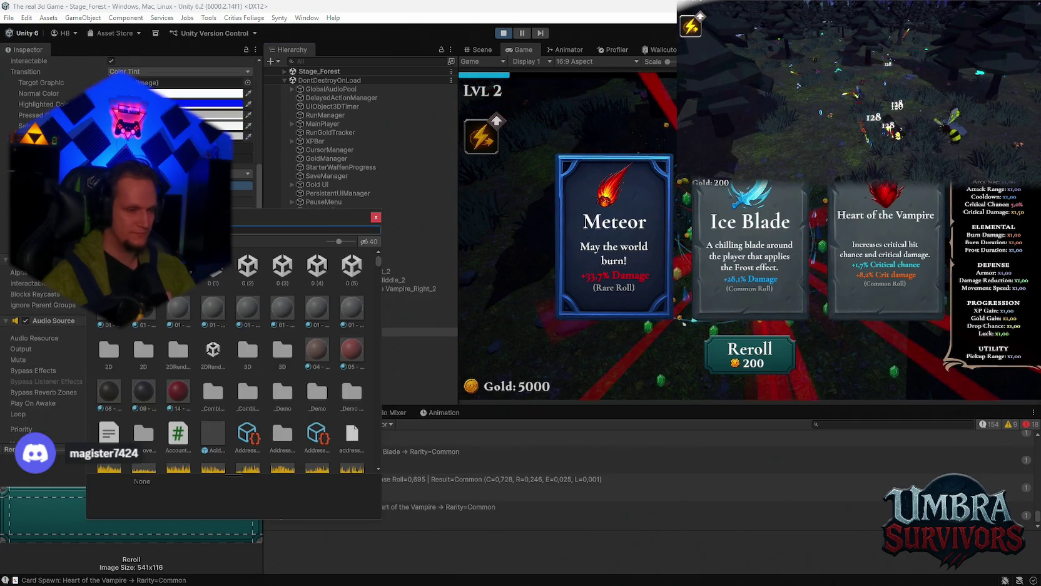
- Search 'levelup' and assign the level-up script to the Reroll OnClick, leaving the function unchosen
text(level)
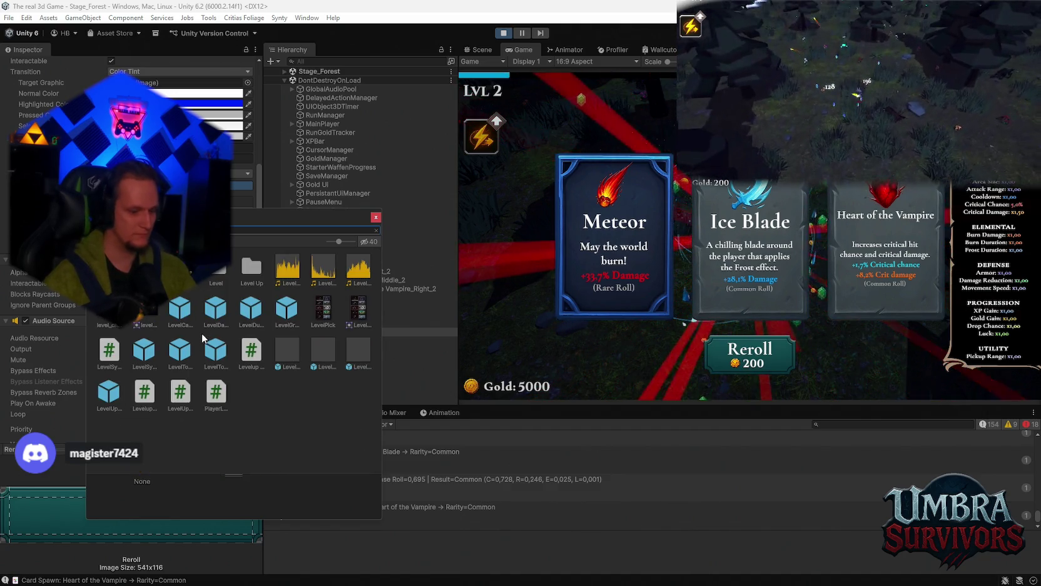
text(up)
click(146, 311)
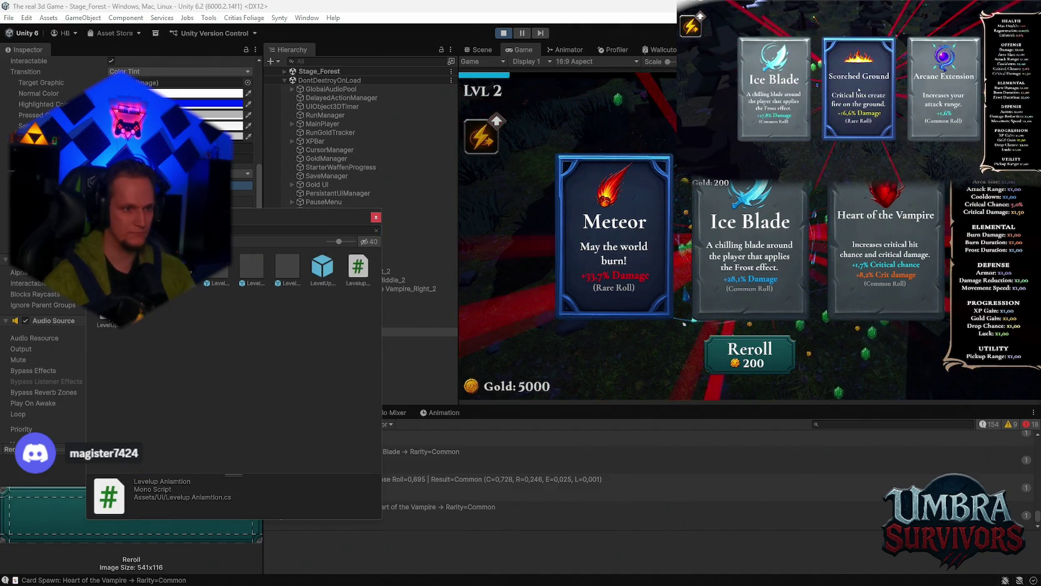
key(Escape)
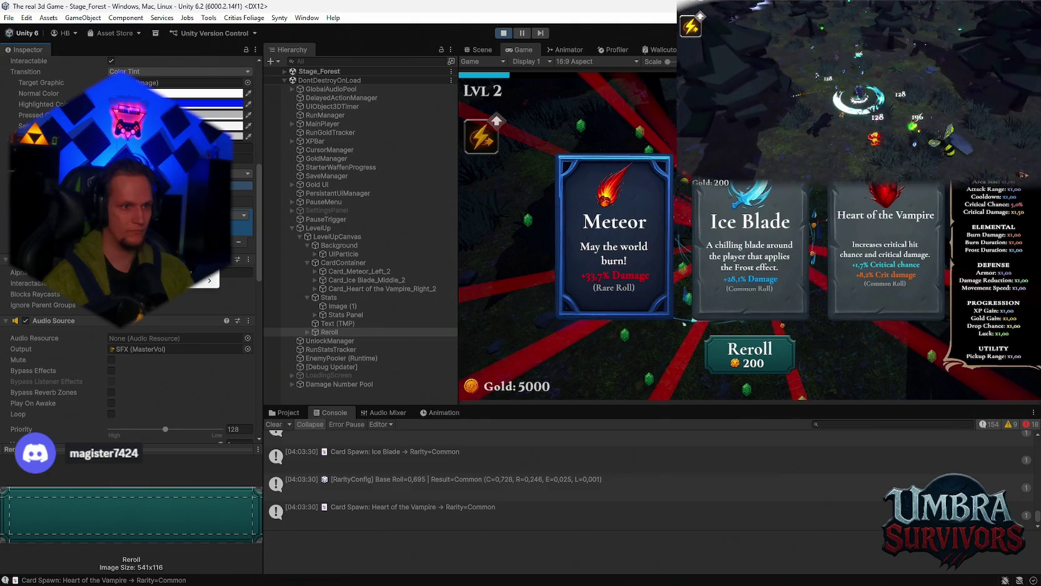
mouse_move(188, 280)
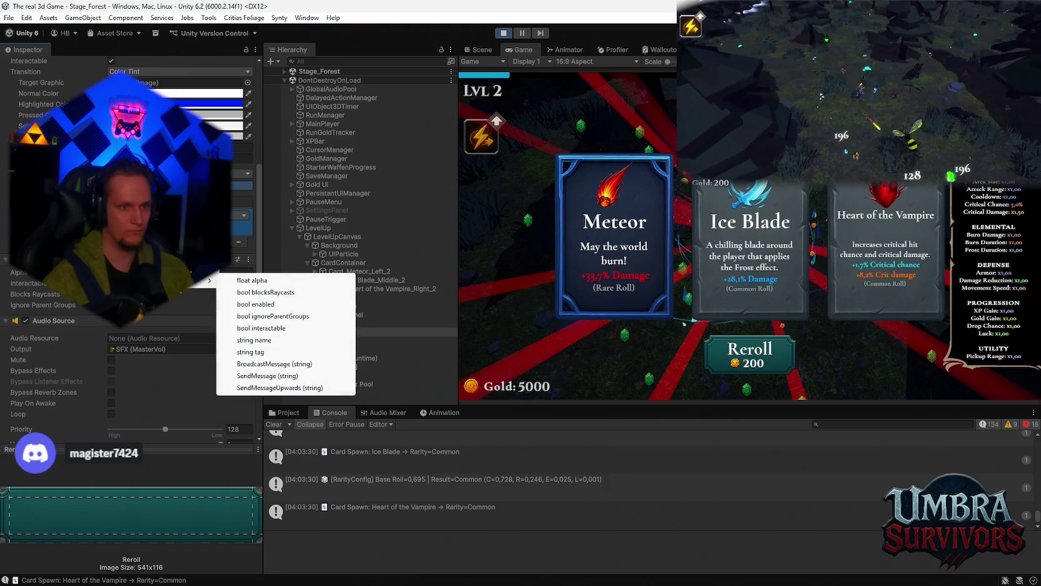
click(331, 237)
- Review the LevelUpCanvas component settings, then stop play mode with Ctrl+P
click(334, 238)
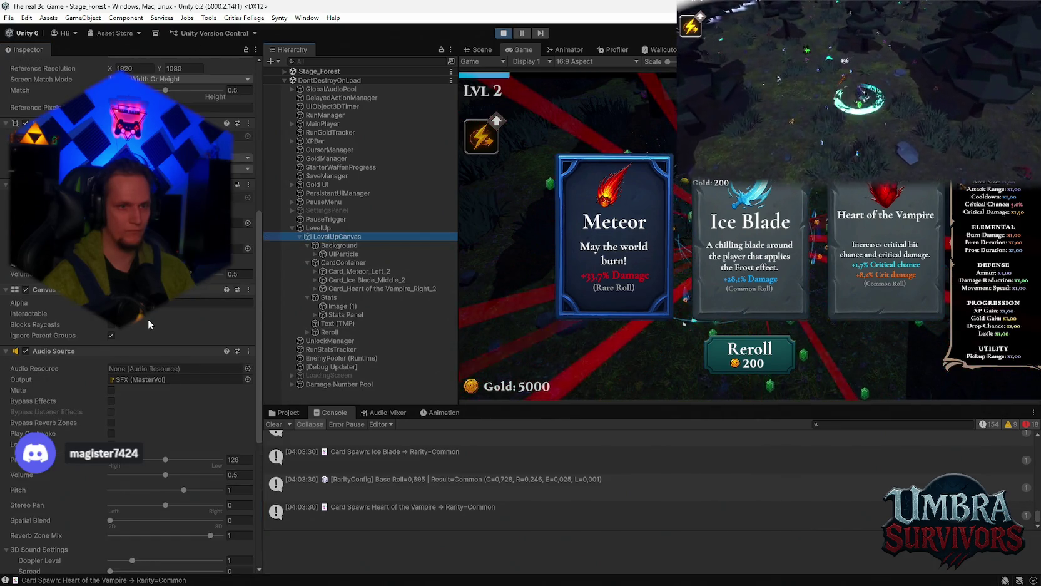
scroll(150, 320, down, 5)
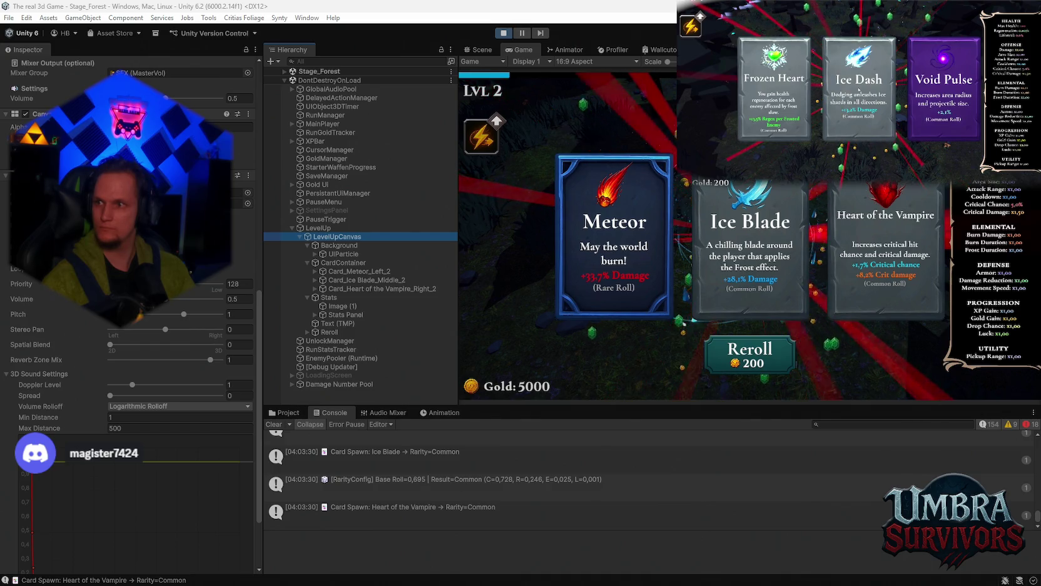
click(859, 90)
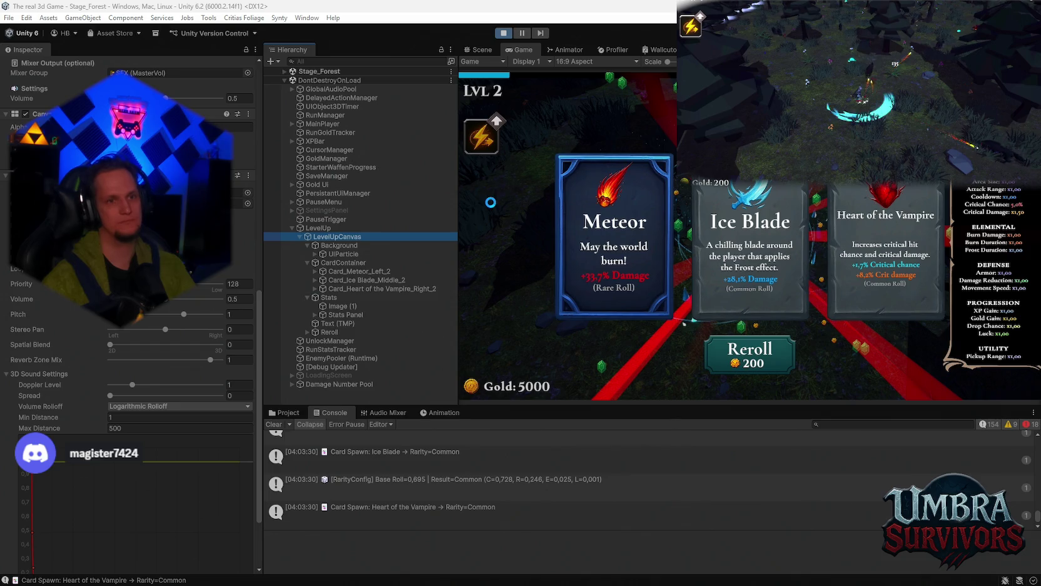
key(ctrl+p)
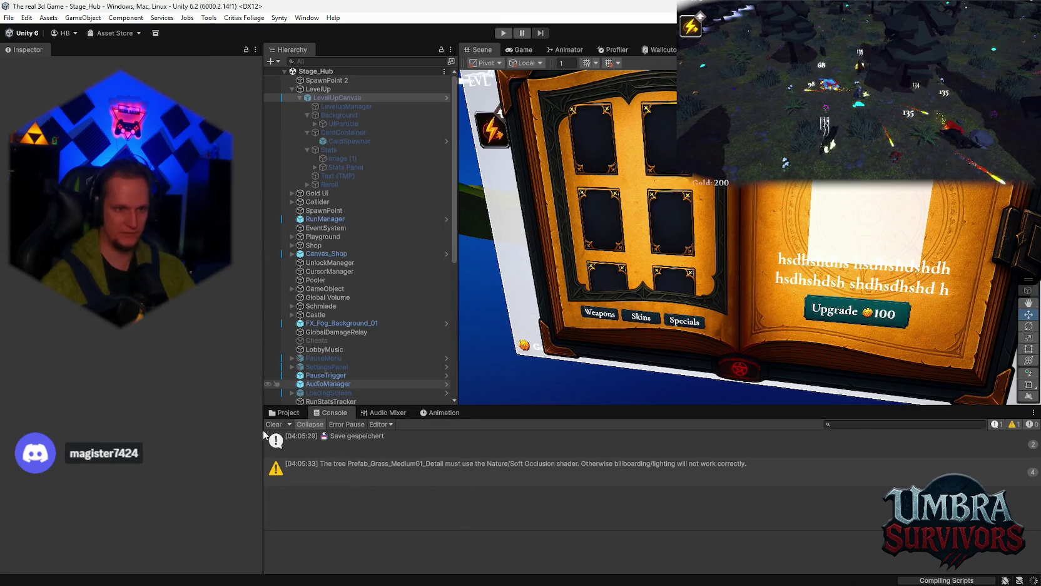
- Select LevelupManager and drag it into Assets/UI/Cards to save it as a prefab
click(287, 412)
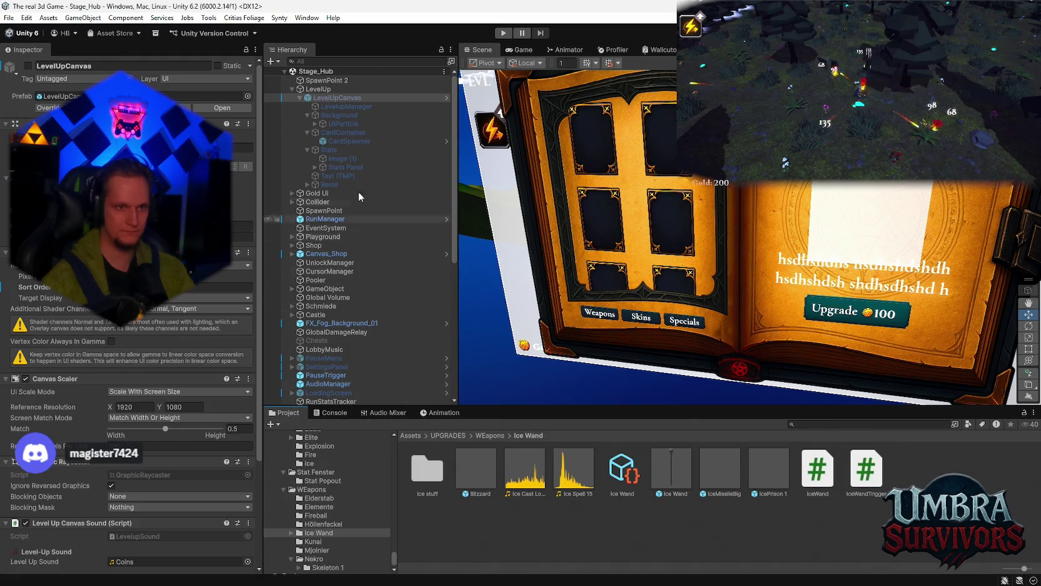
click(339, 106)
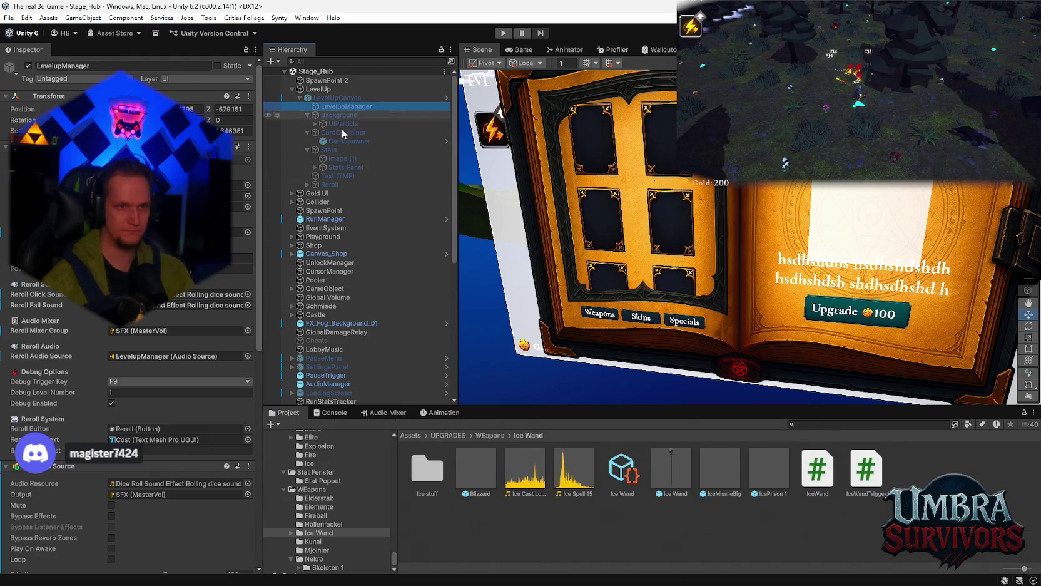
scroll(340, 523, up, 10)
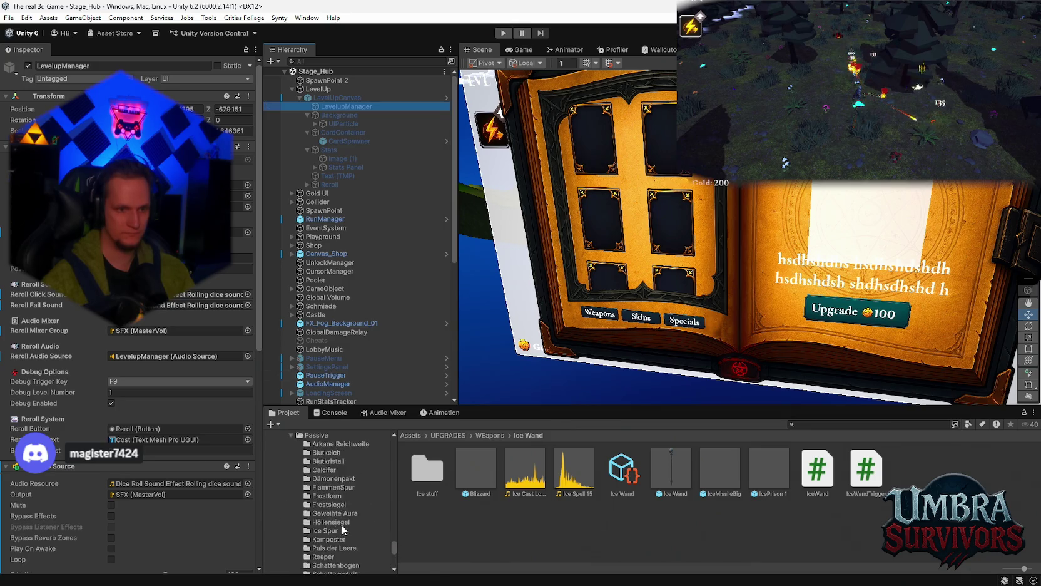
click(306, 486)
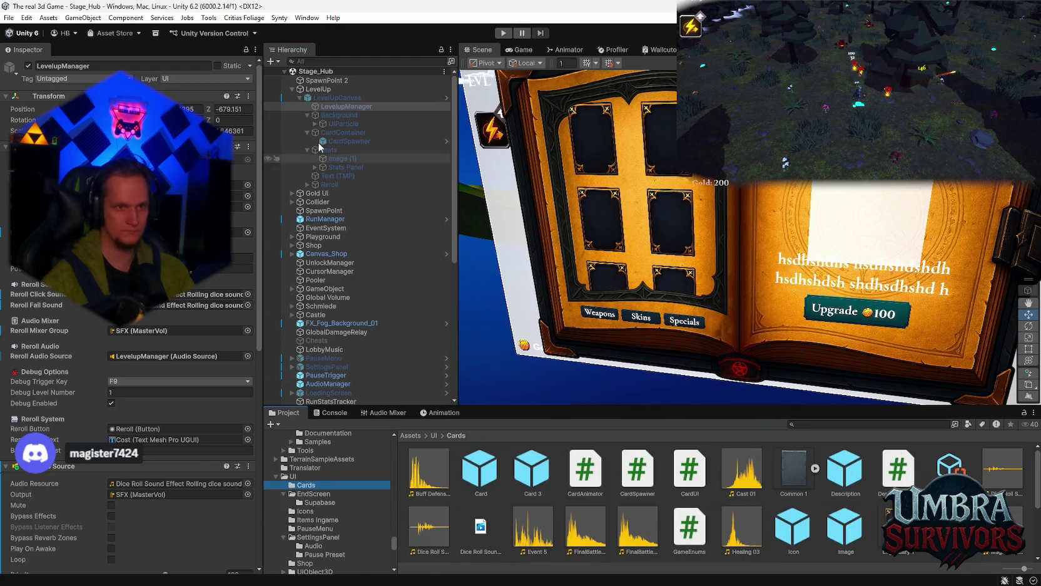
scroll(762, 537, down, 5)
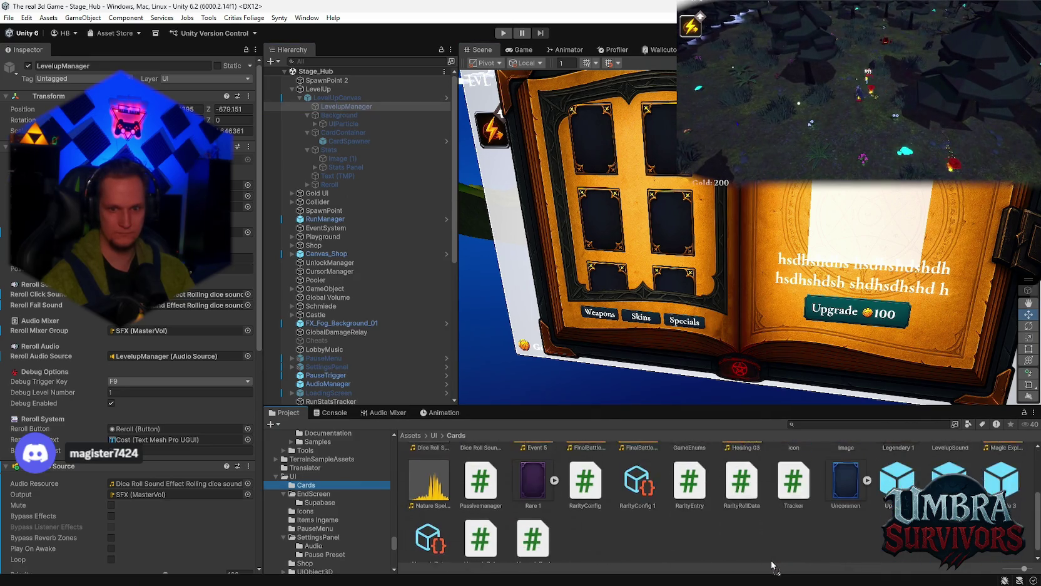
drag(761, 537, 761, 537)
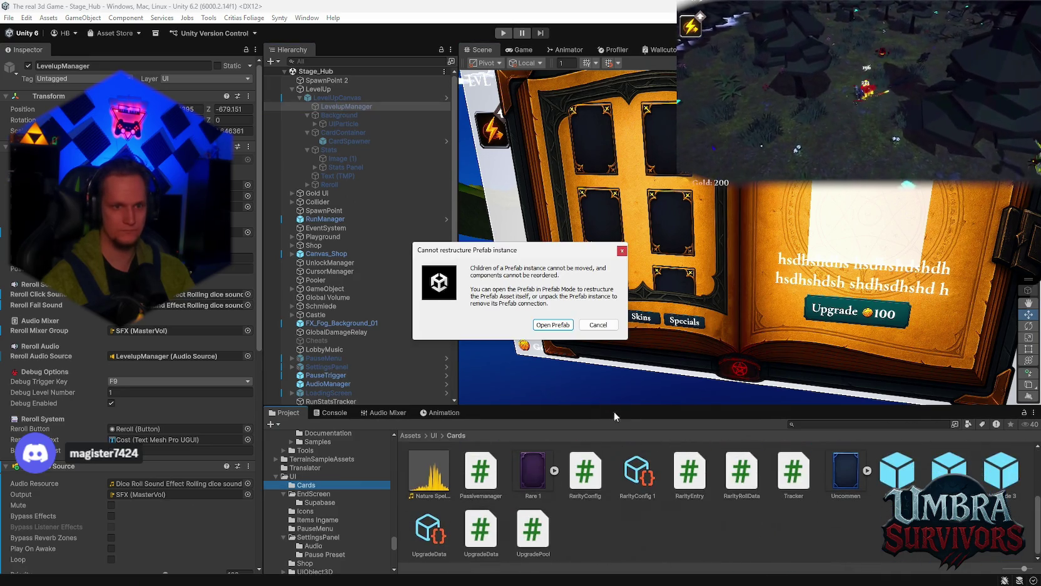
- Open the prefab, drag LevelupManager into the Cards folder as a prefab, and exit Prefab Mode
click(551, 324)
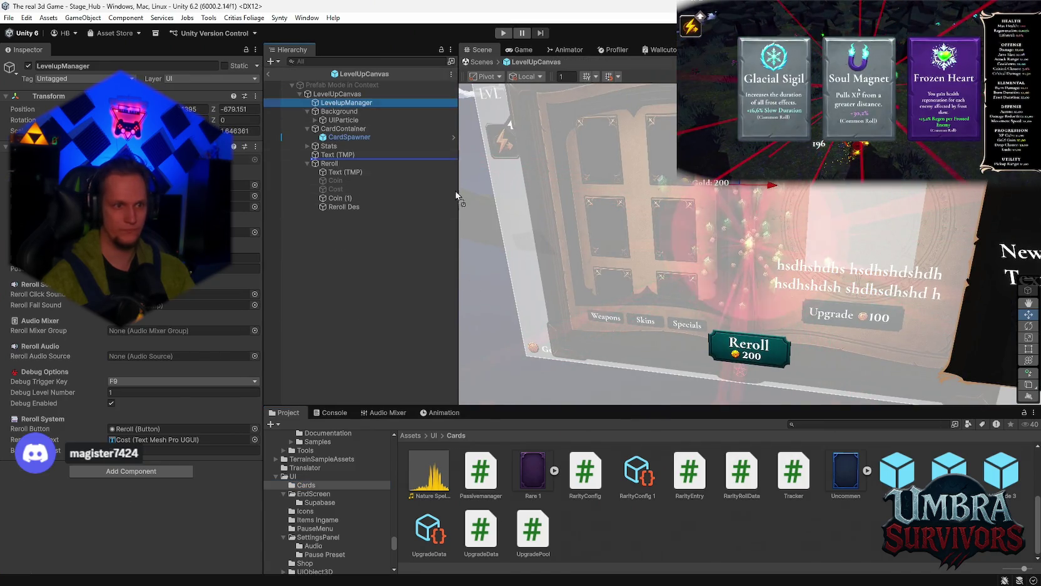
scroll(587, 556, up, 1)
drag(586, 553, 591, 454)
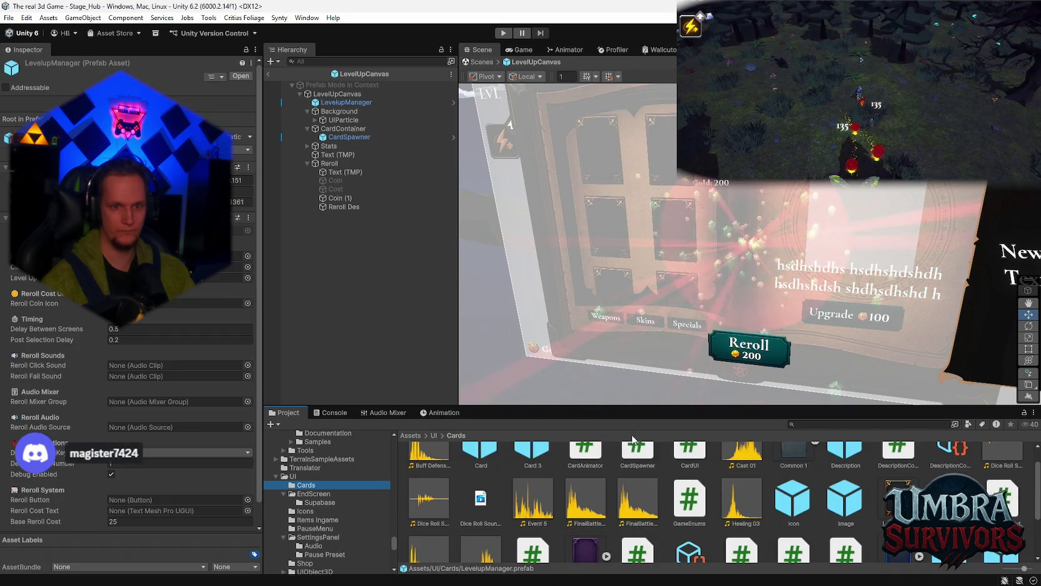
scroll(678, 516, up, 2)
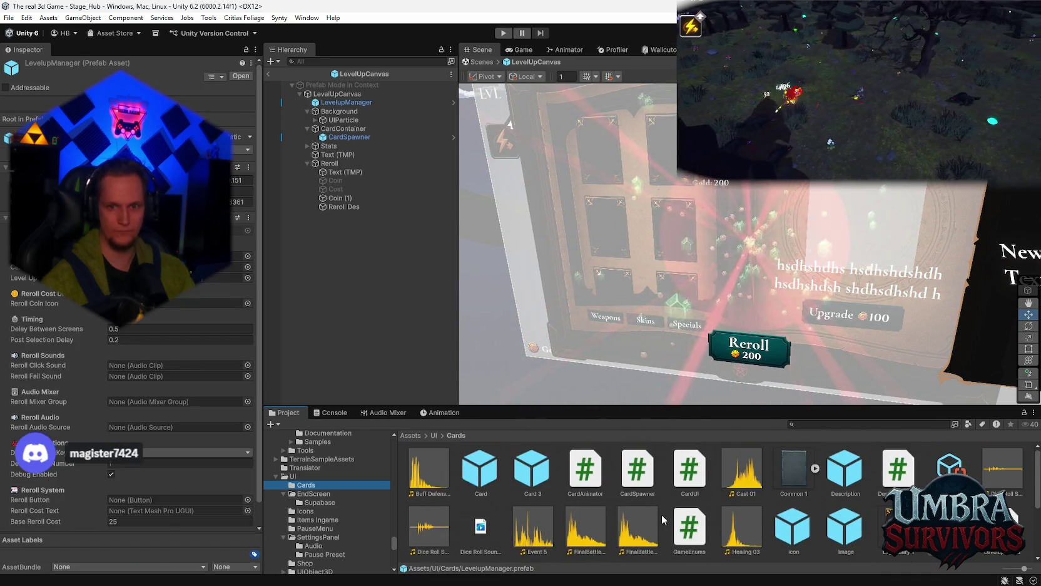
click(269, 74)
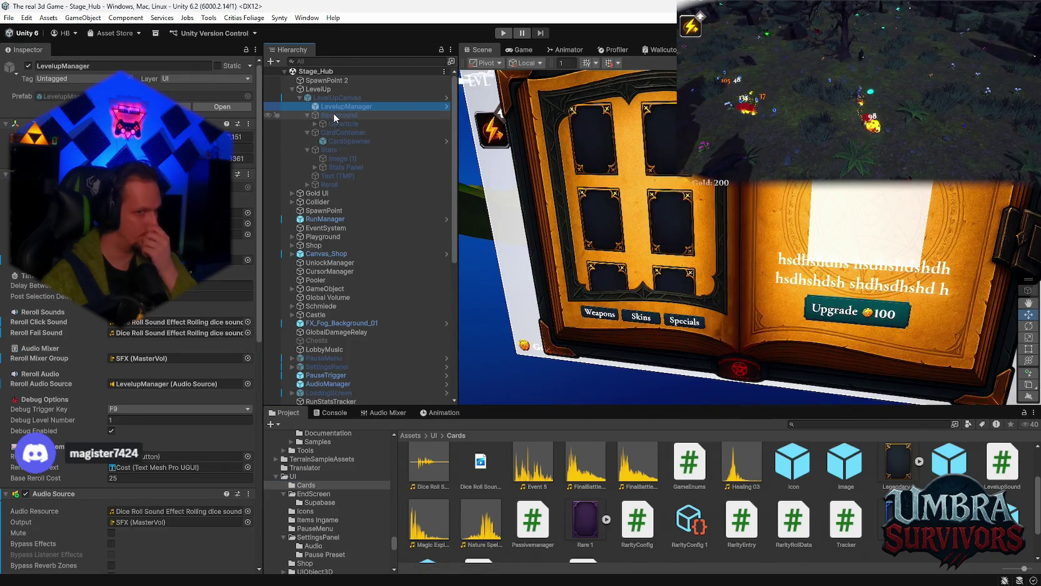
- Set the Reroll button's On Click to call LevelUpUIManager.TryReroll()
click(331, 184)
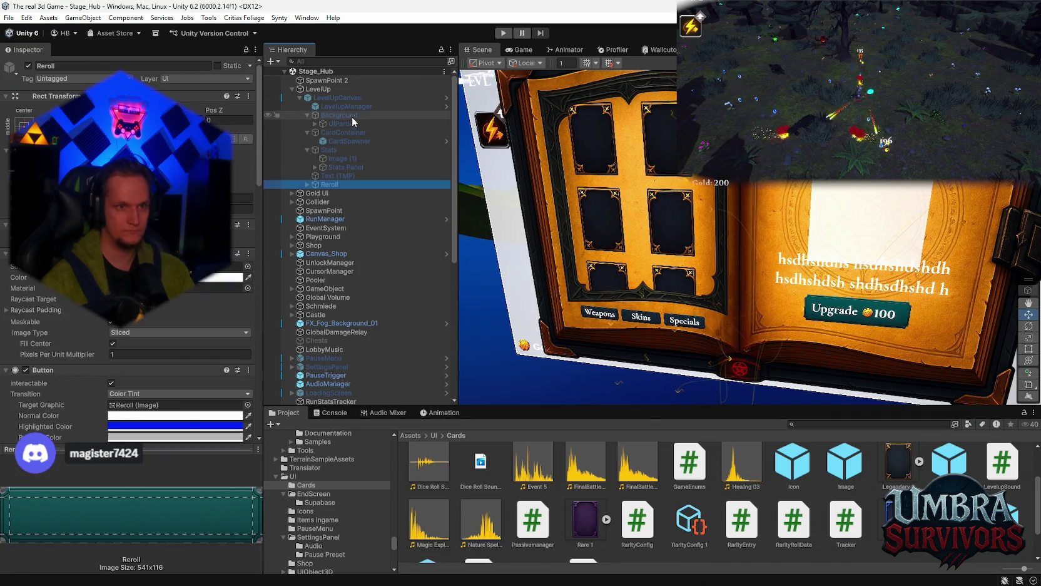
scroll(170, 317, down, 10)
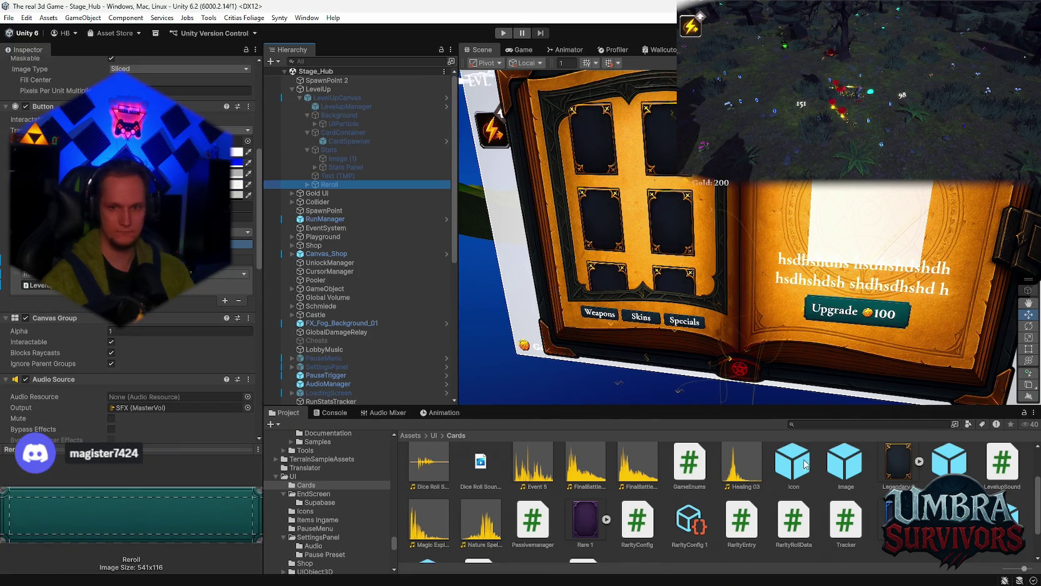
scroll(626, 500, up, 1)
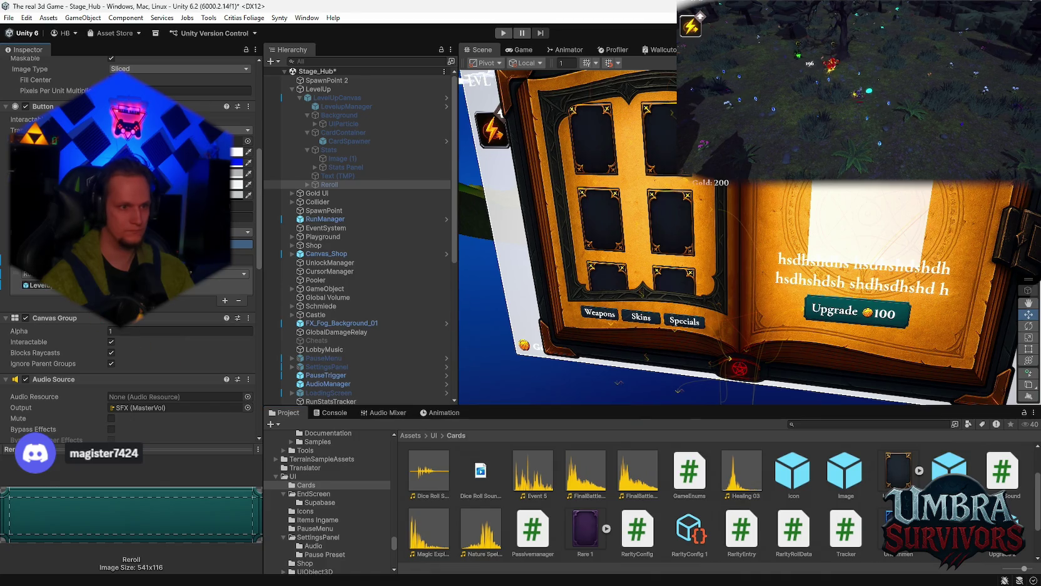
mouse_move(137, 329)
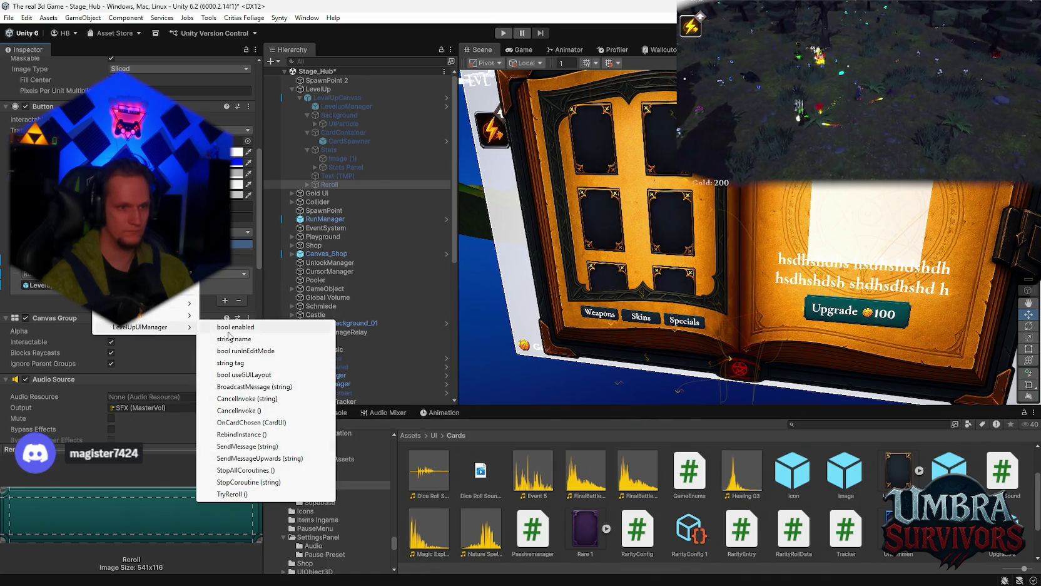
click(228, 495)
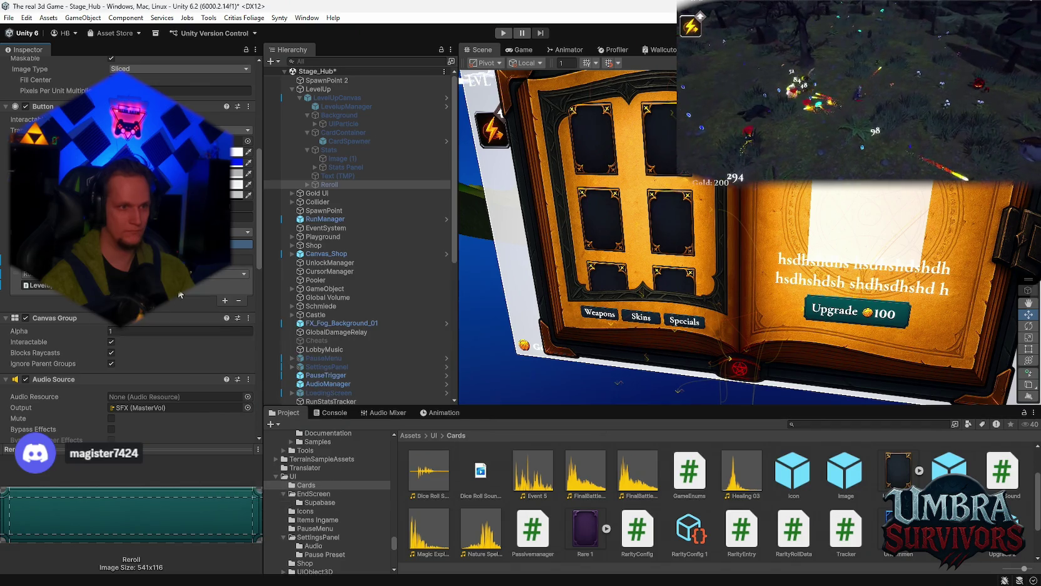
click(9, 17)
- Enter play mode and pick the Ice Wand at the weapon shop
mouse_move(50, 54)
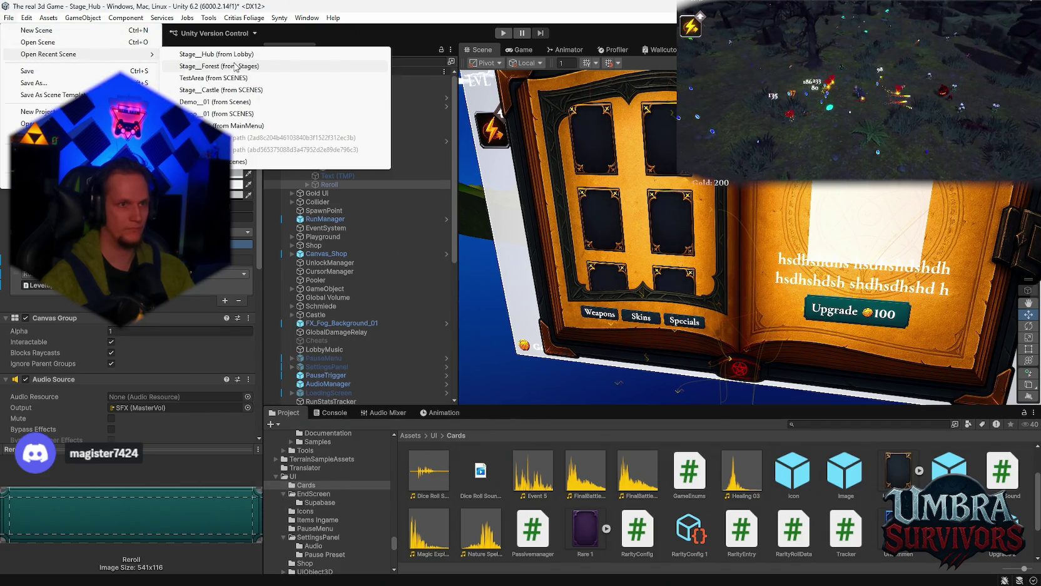
click(505, 33)
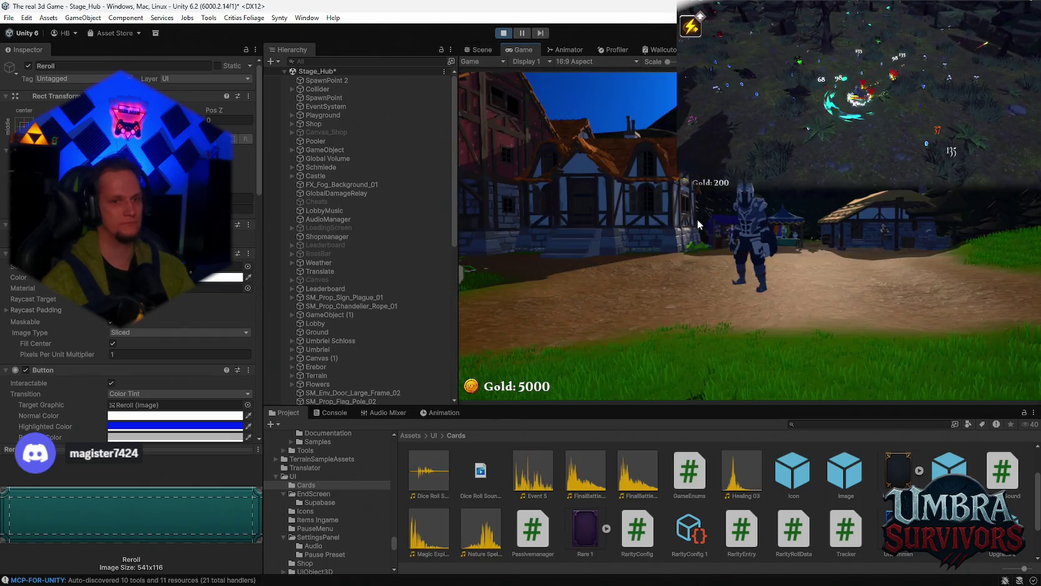
click(697, 219)
key(w)
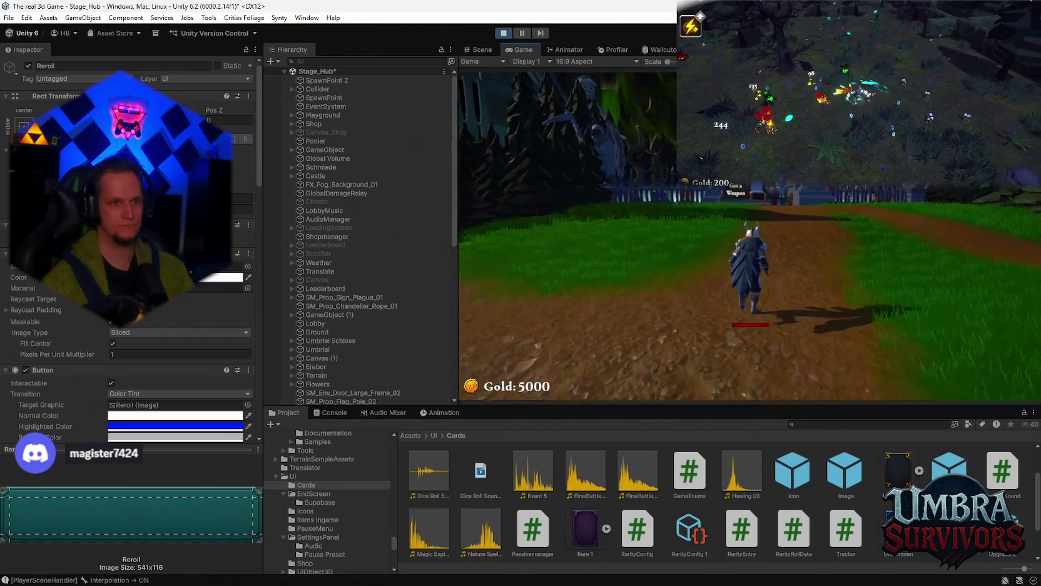
key(w)
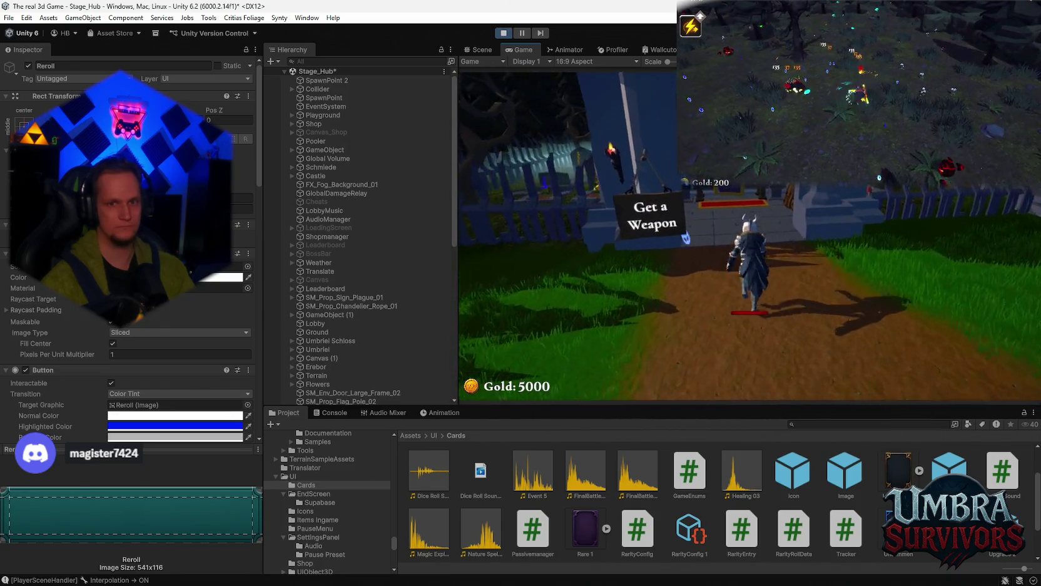
click(670, 300)
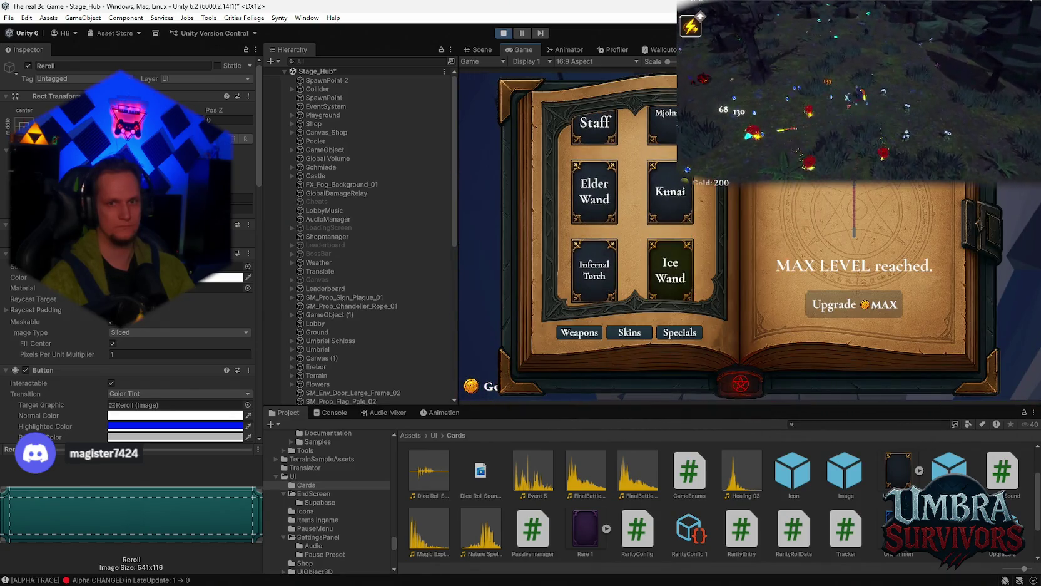
key(Escape)
- Walk the character out to the start sign and begin Stage 1 in Stage_Forest
key(w)
key(w)
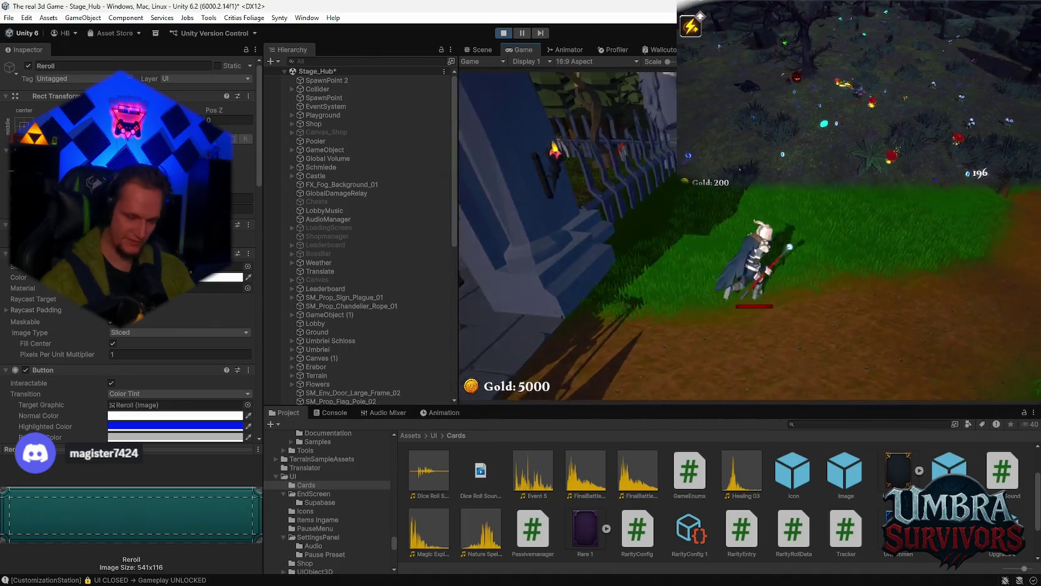
key(w)
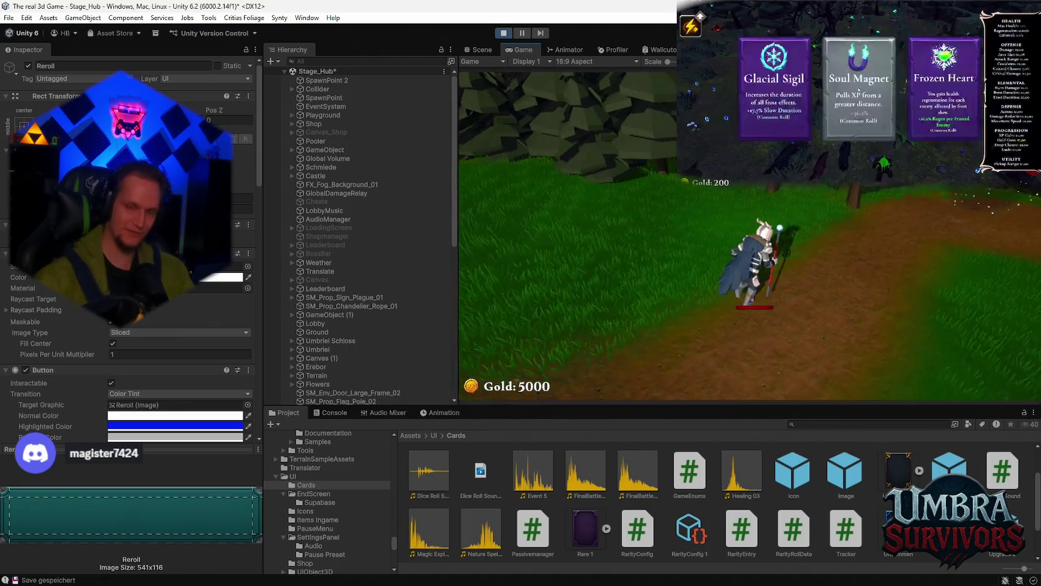
key(e)
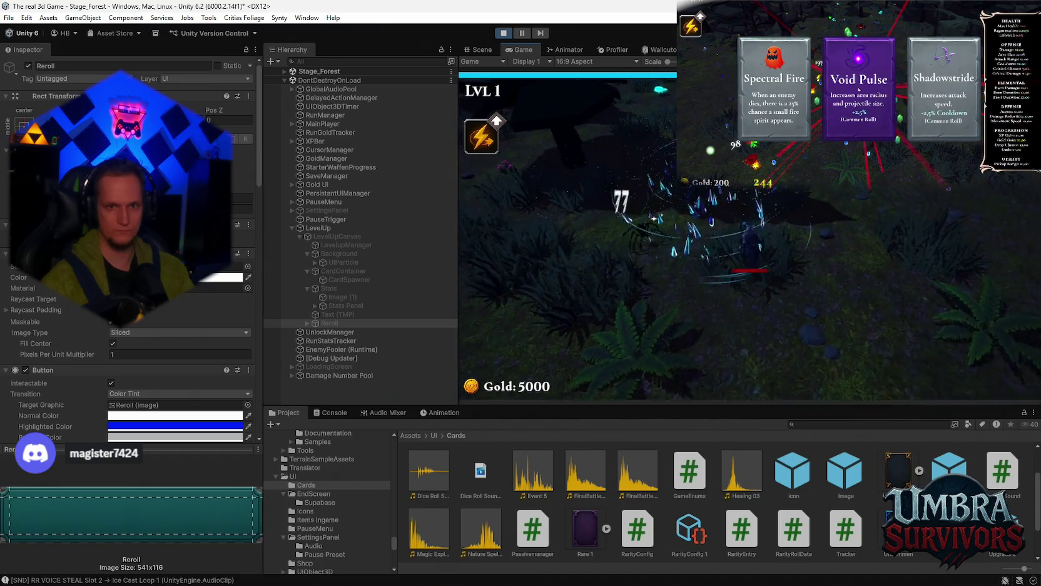
- At the level-2 card screen, check the Reroll On Click, the Console's card-spawn log, then the Project assets
click(858, 91)
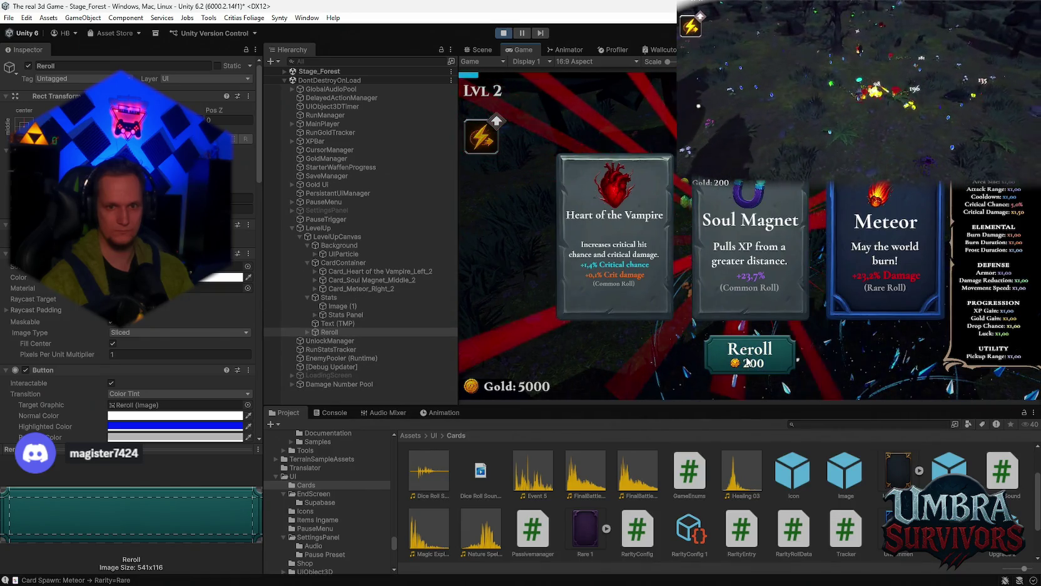
scroll(163, 305, down, 3)
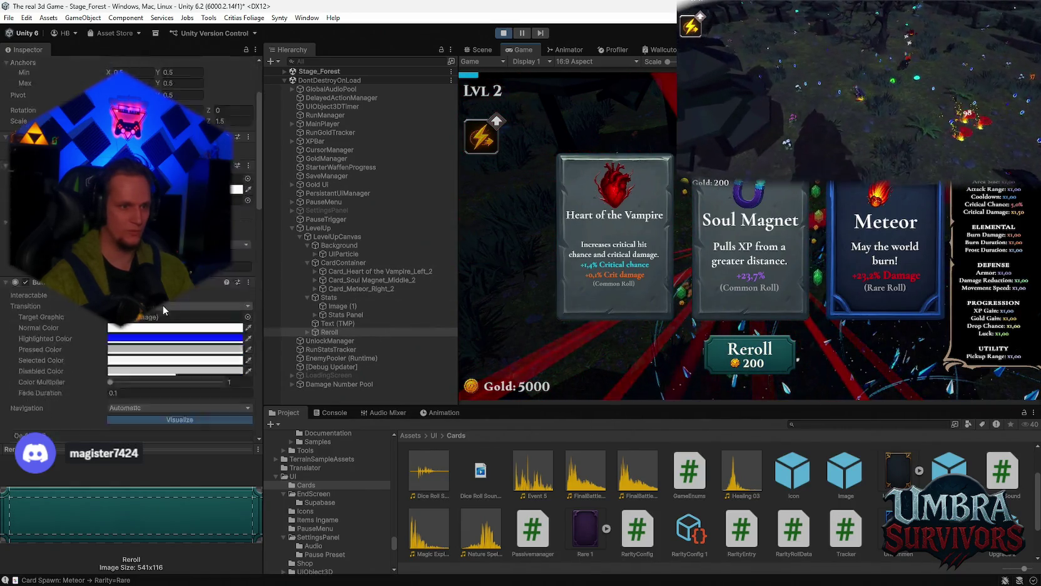
scroll(163, 305, down, 5)
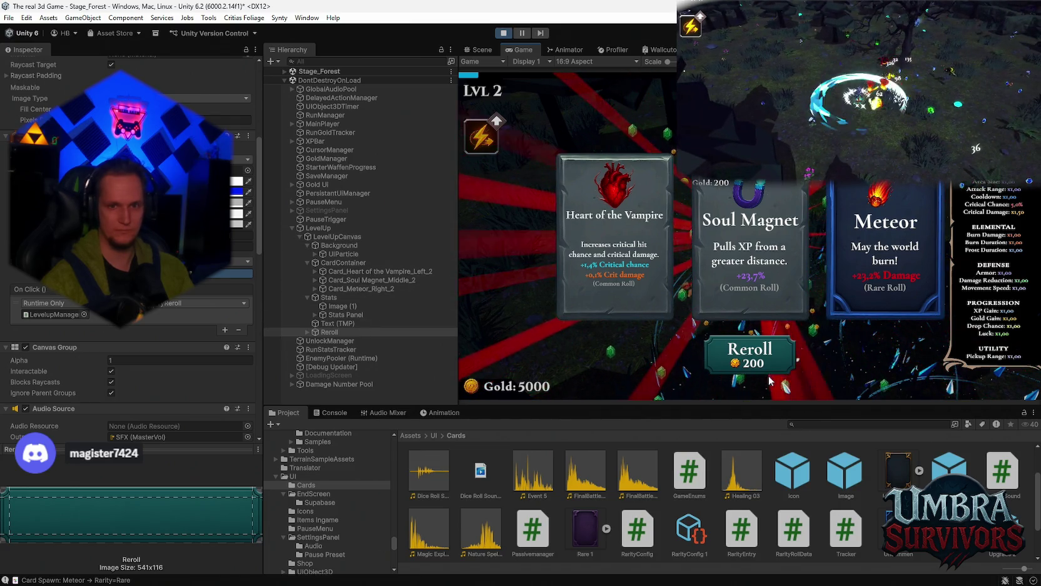
click(343, 408)
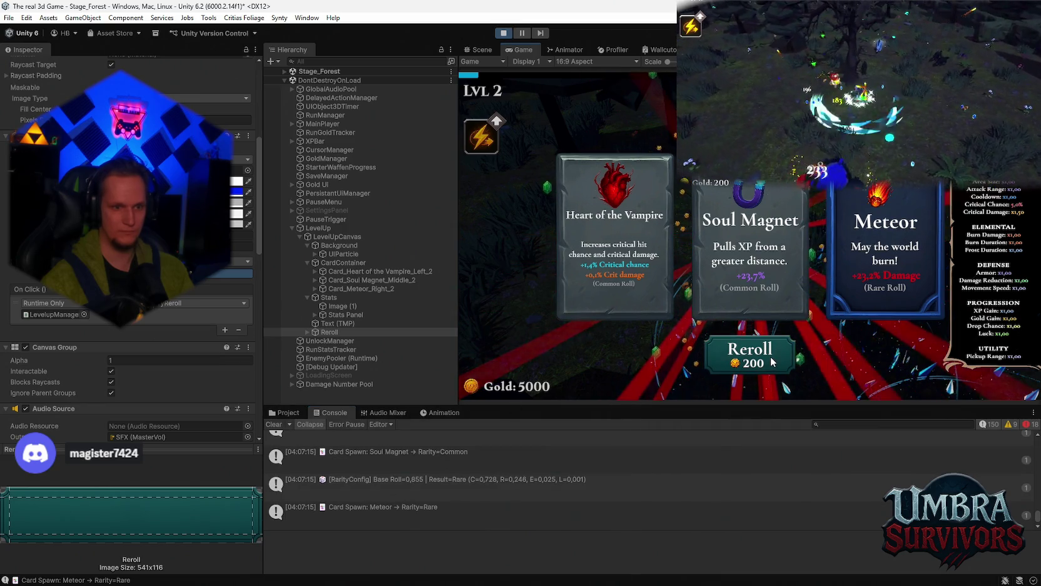
click(285, 412)
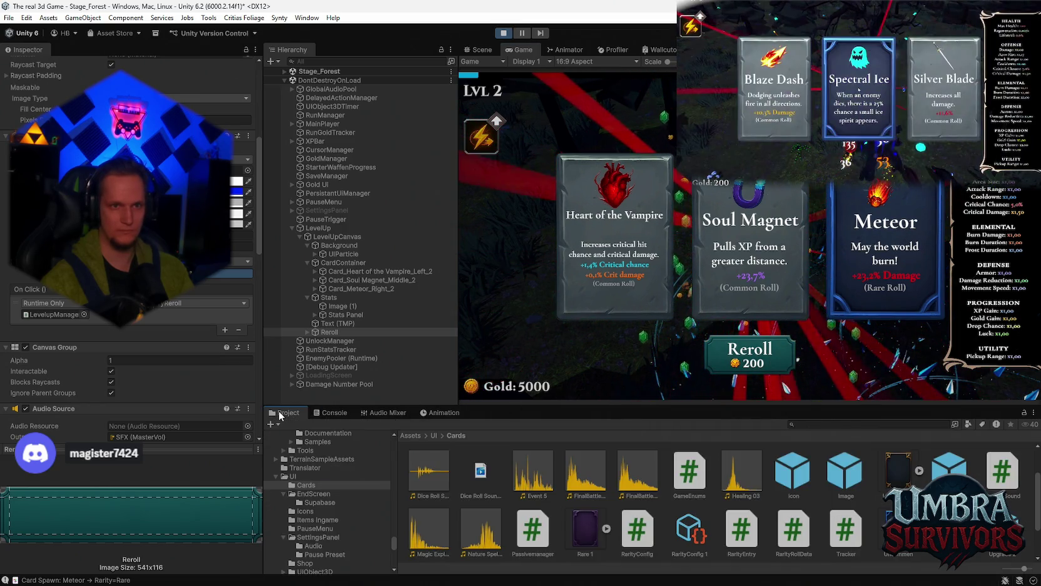
click(858, 90)
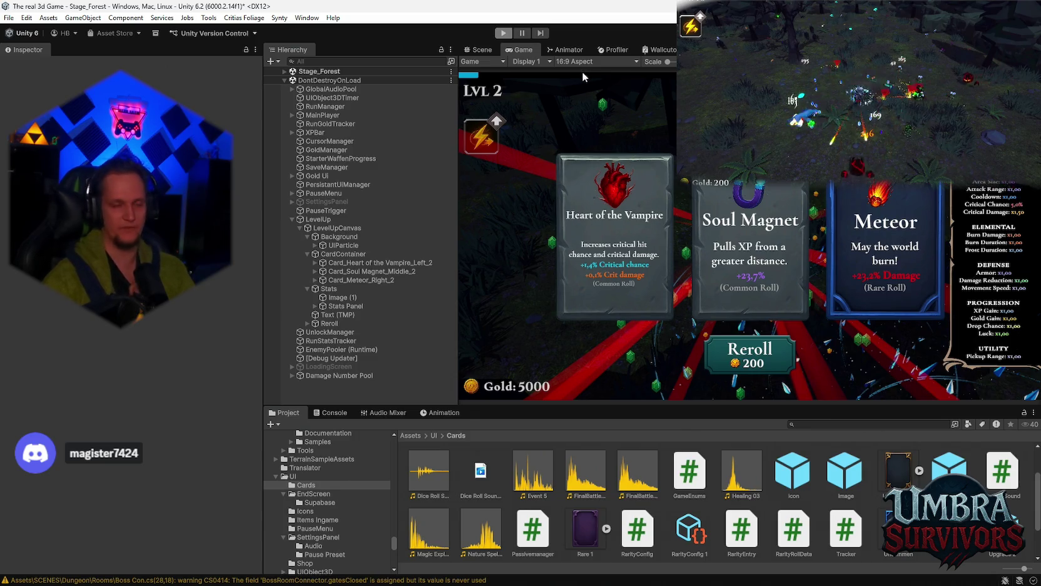
- Exit play mode with Ctrl+P, scroll down the Stage_Hub Hierarchy, and open the File menu
key(ctrl+p)
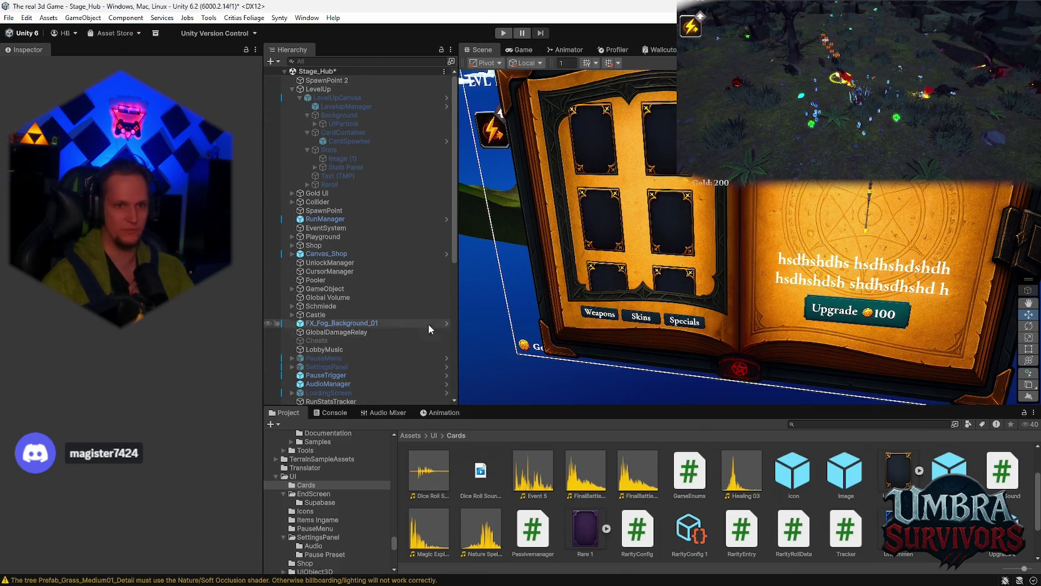
scroll(428, 324, down, 2)
scroll(388, 188, down, 10)
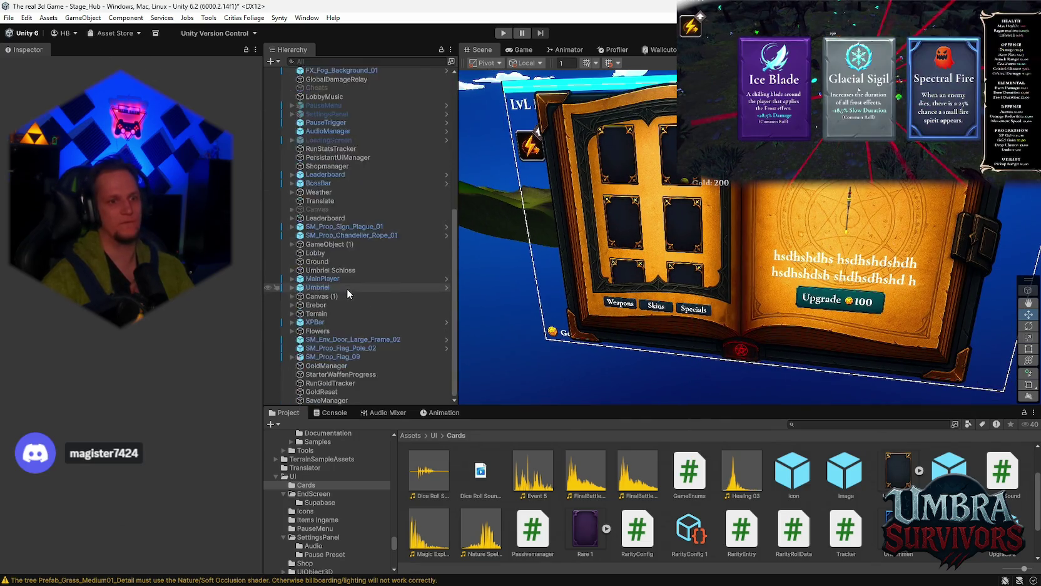
click(9, 18)
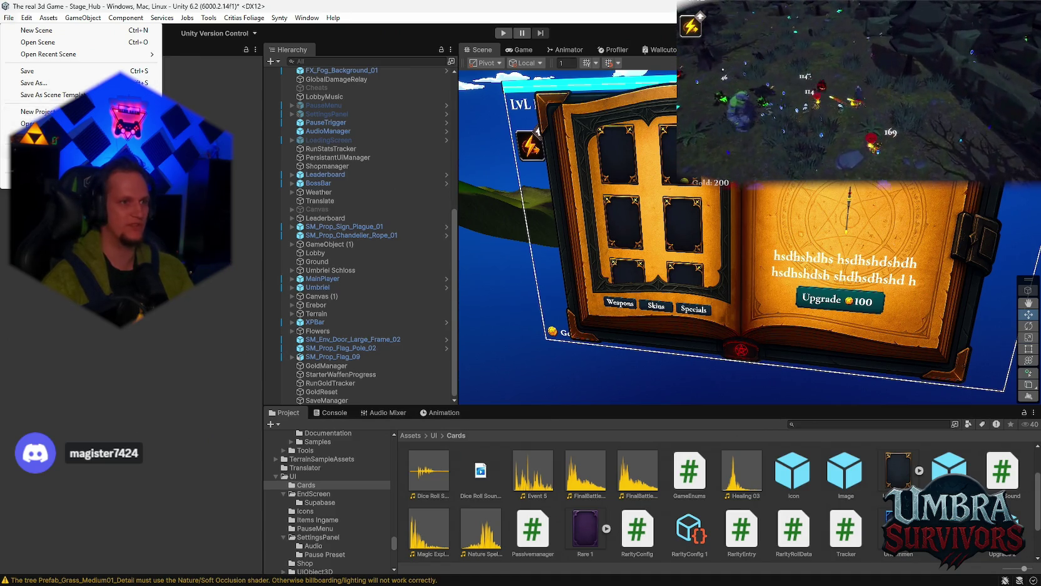
- Open the Console to read the CS0103 rerollButton and TryReroll errors, then LevelUpUIManager error details
click(205, 338)
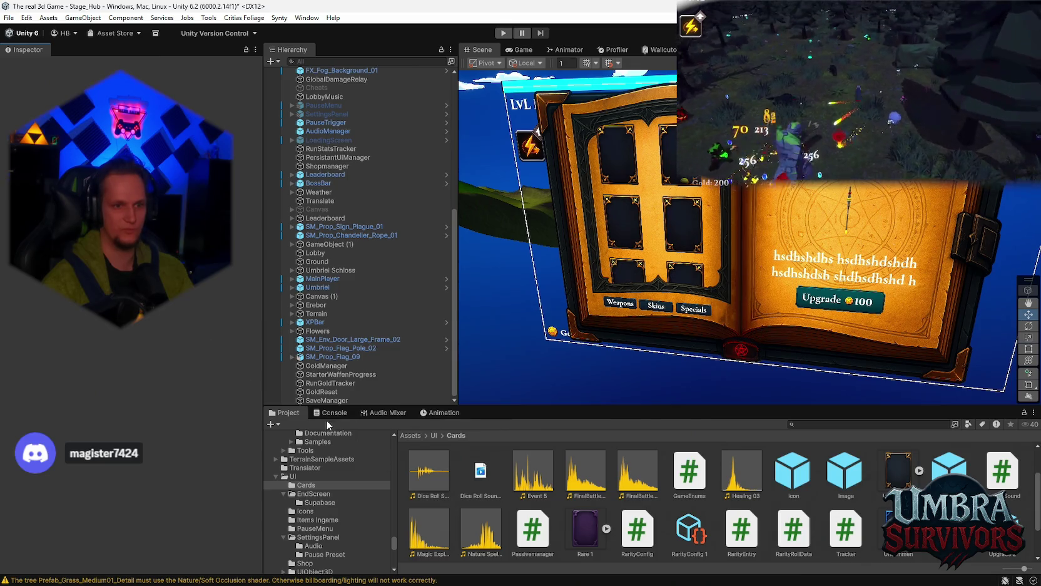
click(329, 413)
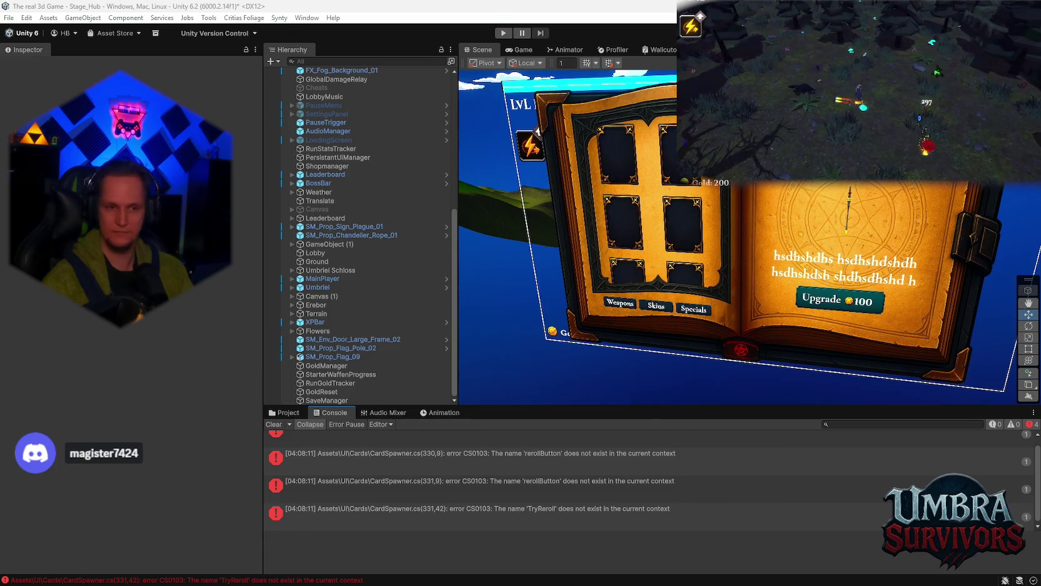
scroll(521, 490, up, 1)
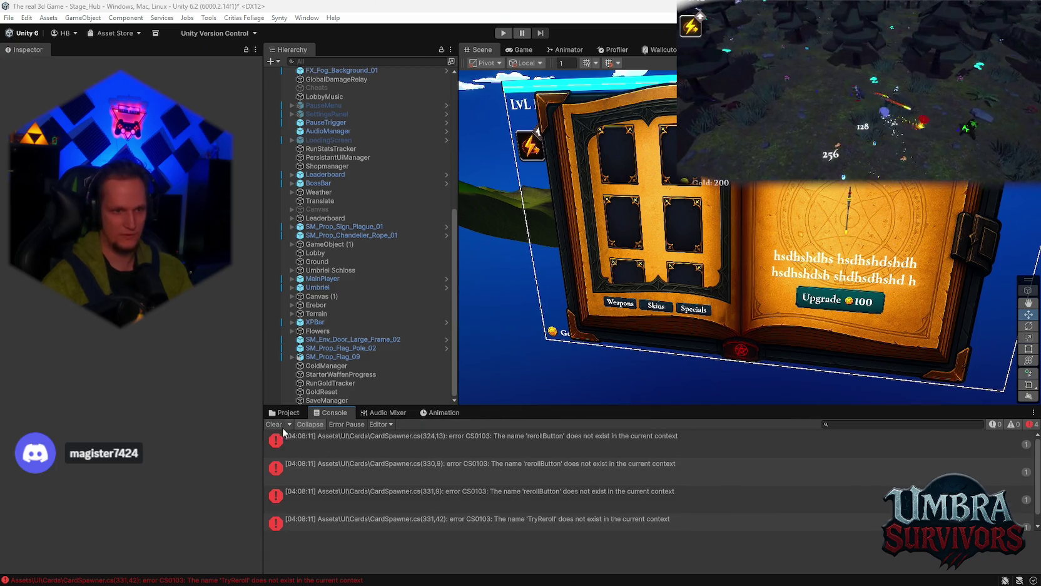
click(285, 413)
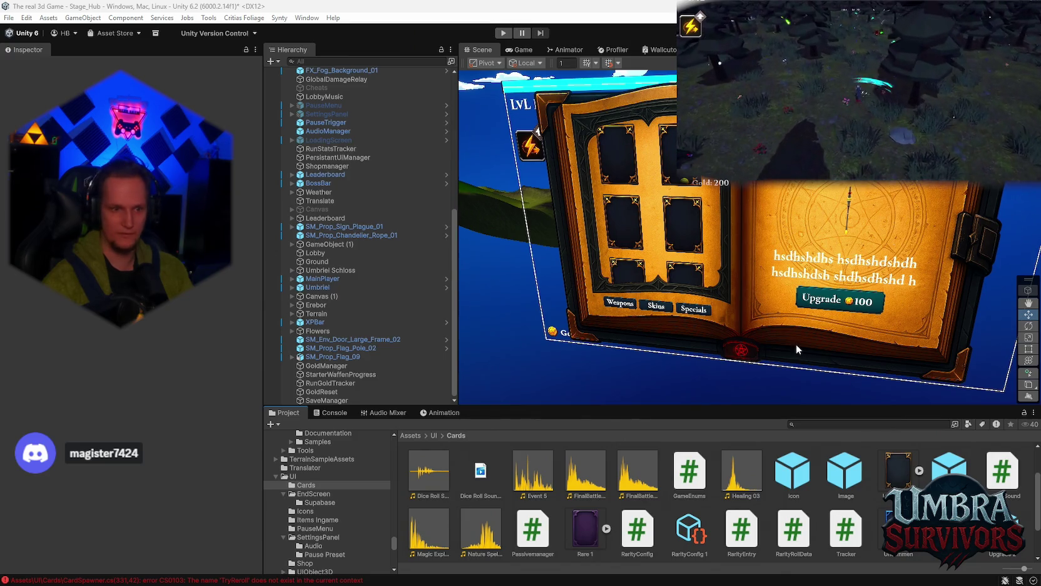
click(334, 412)
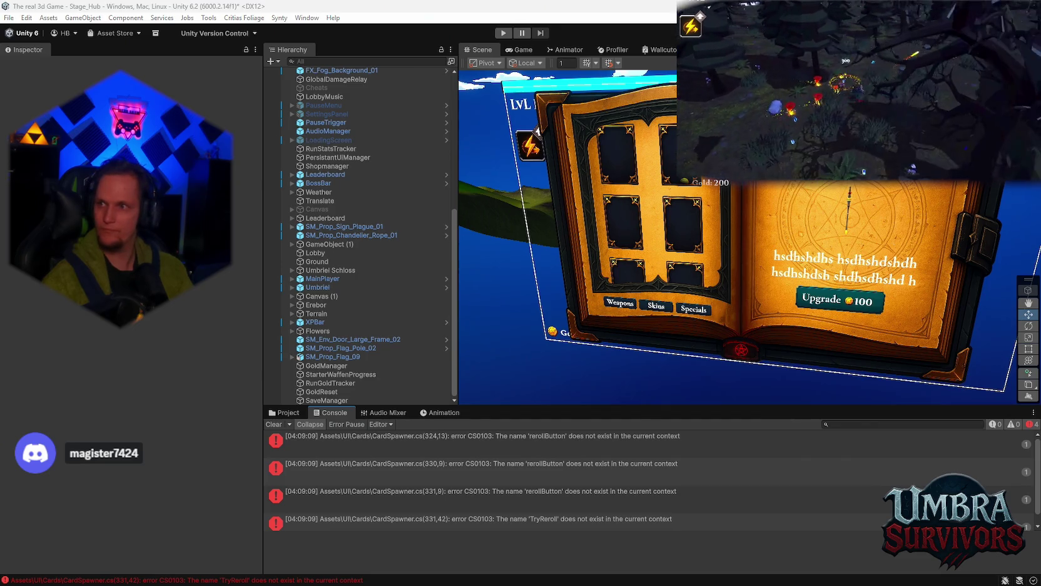
click(583, 521)
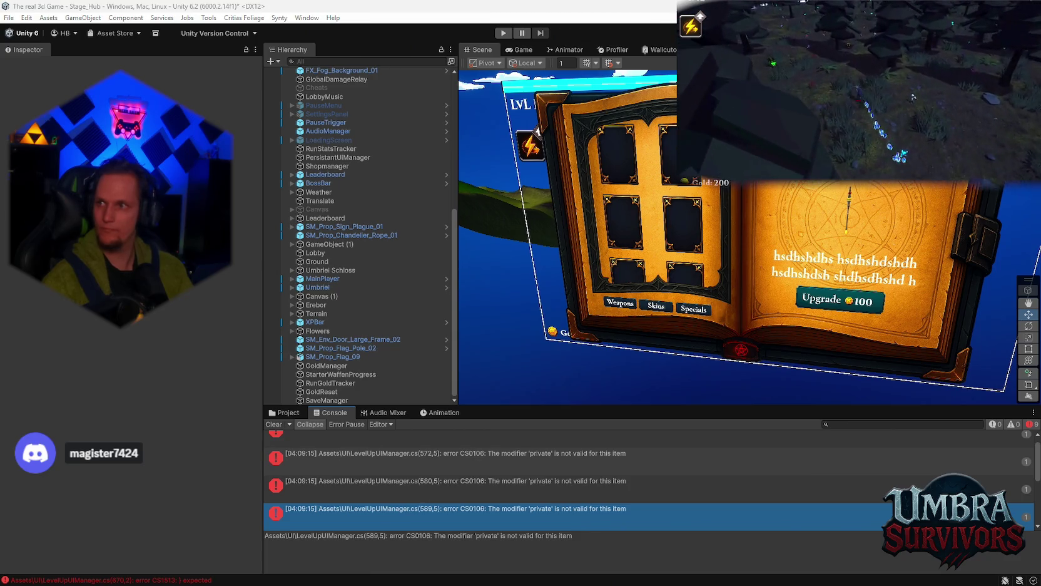
- Read the full TryReroll error, recompile the fixed scripts, and return to the Assets/UI/Cards folder
click(634, 472)
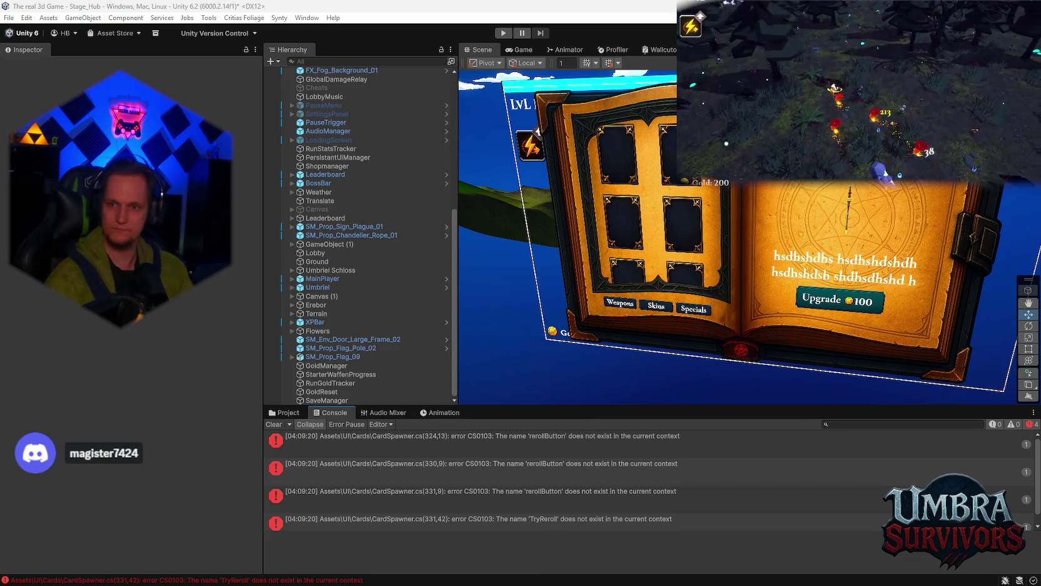
click(605, 450)
shift+click(563, 515)
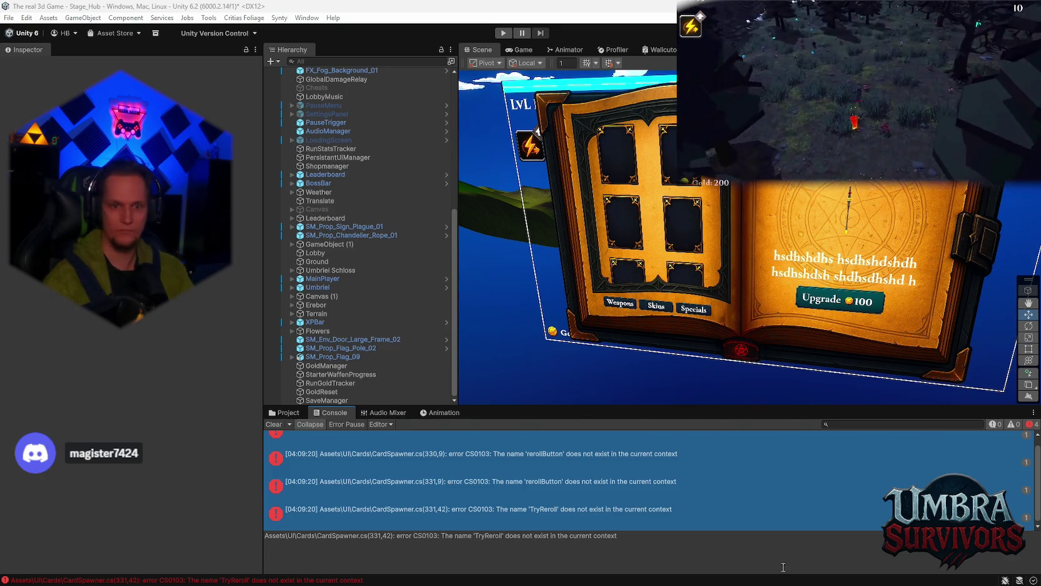
click(728, 504)
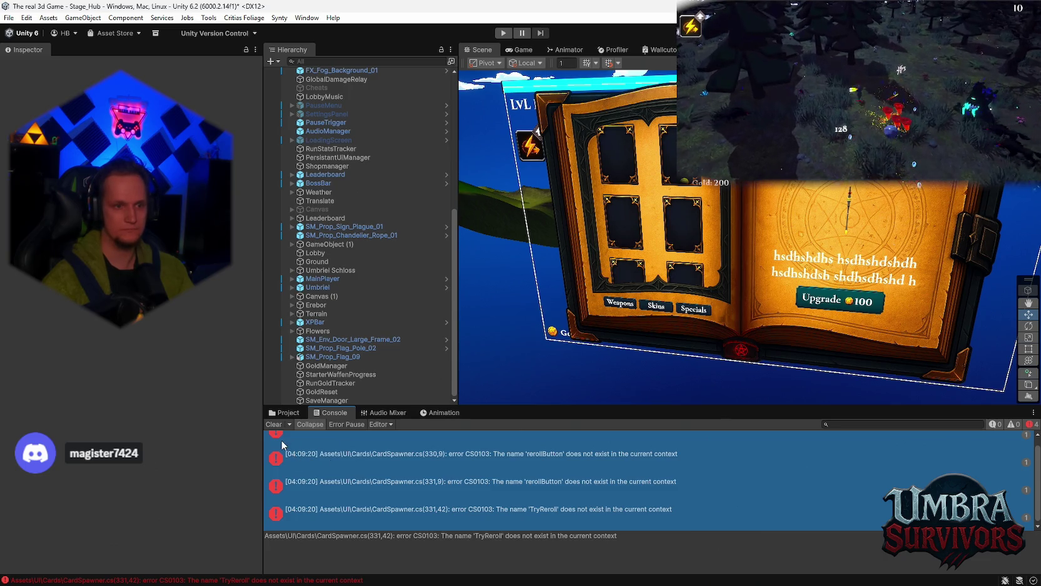
click(285, 412)
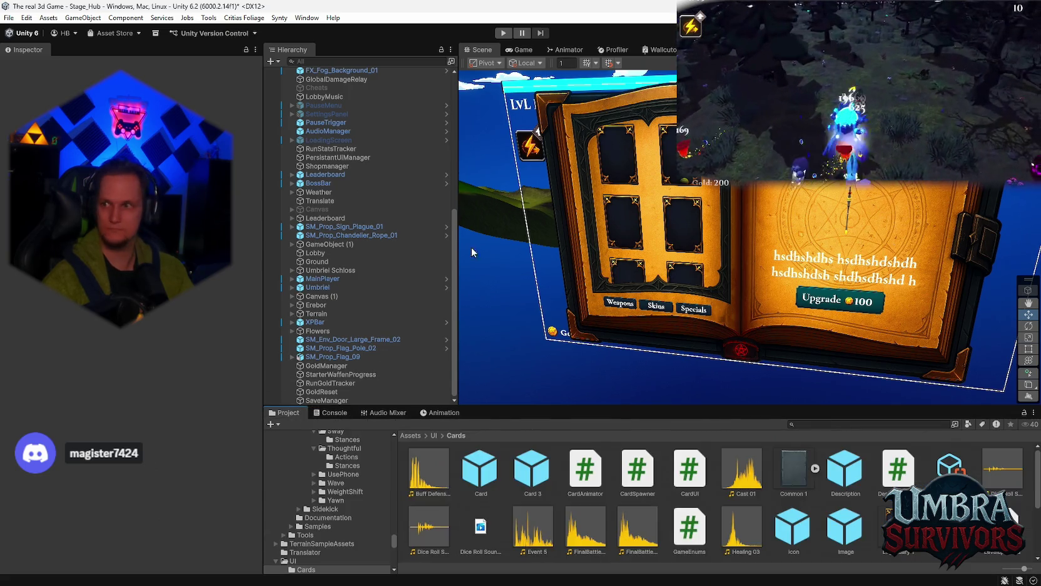
- Enter play mode and walk past the Get a Weapon building to start Stage 1
click(503, 33)
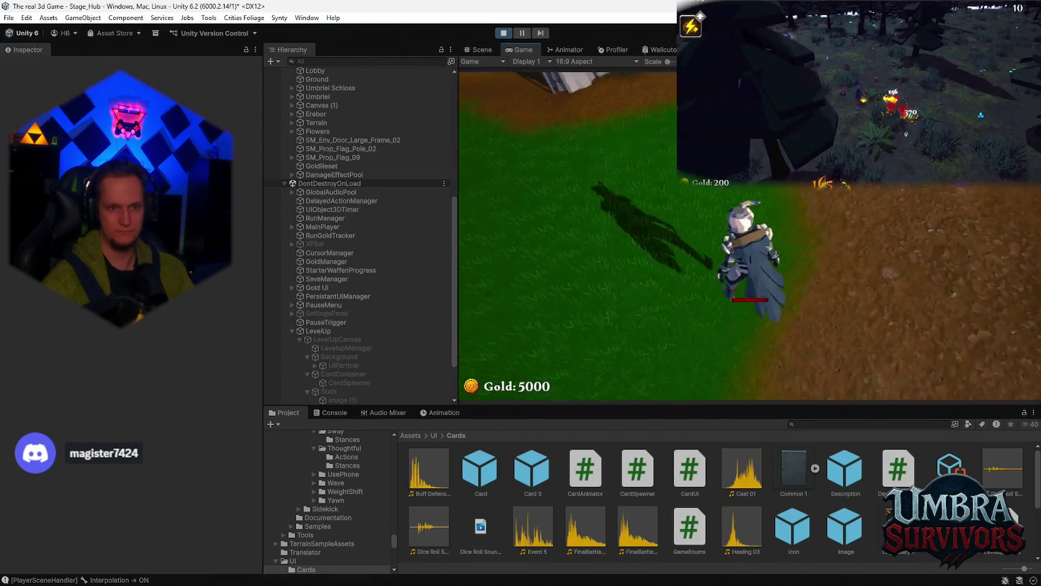
key(w)
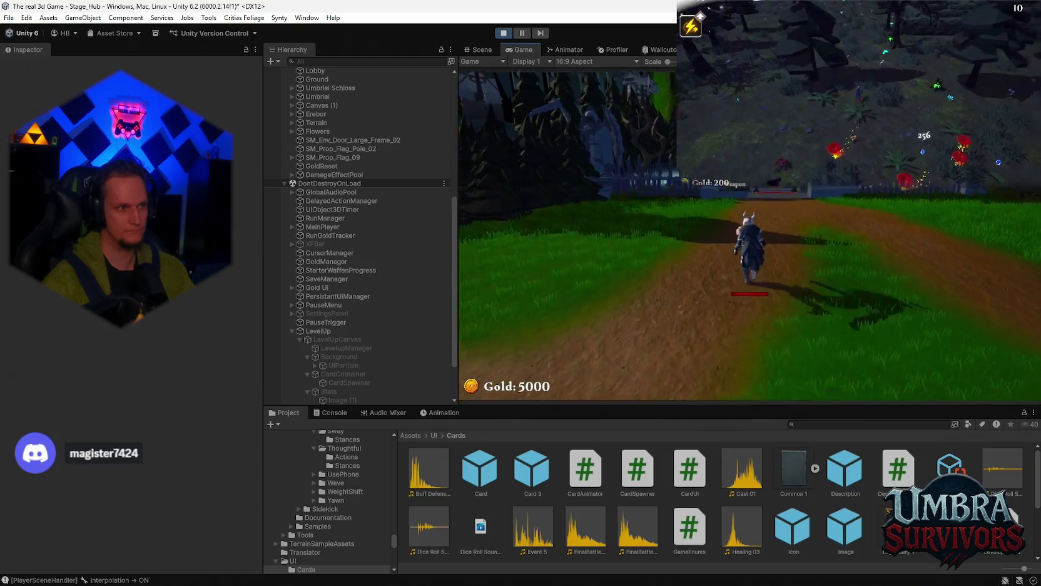
key(w)
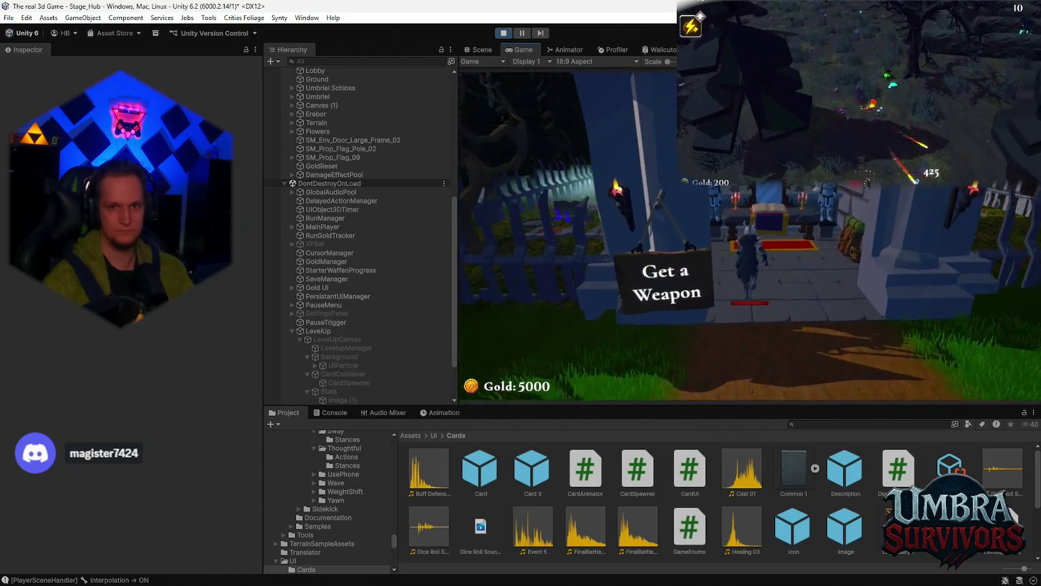
key(Escape)
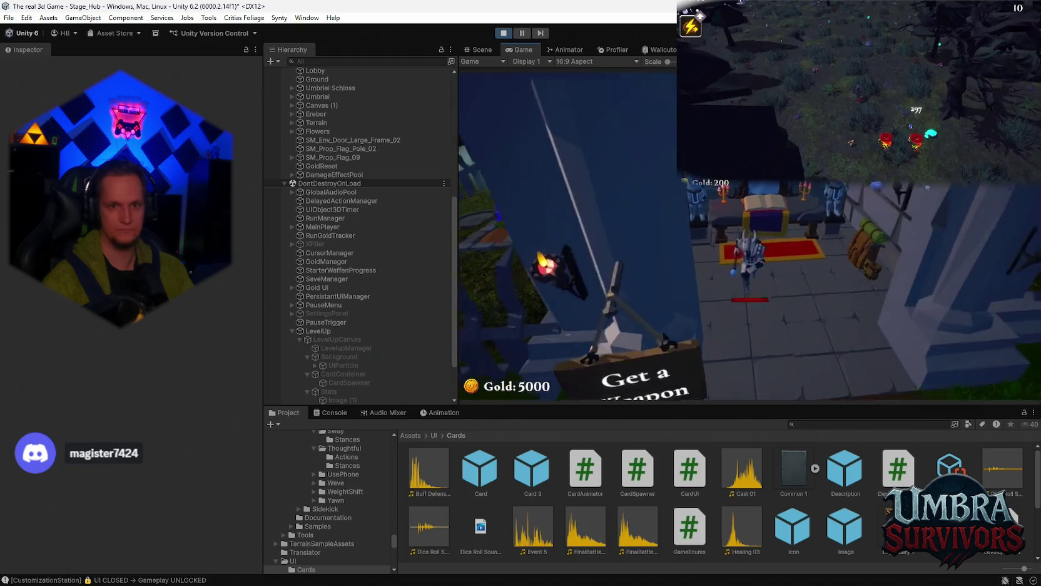
key(s)
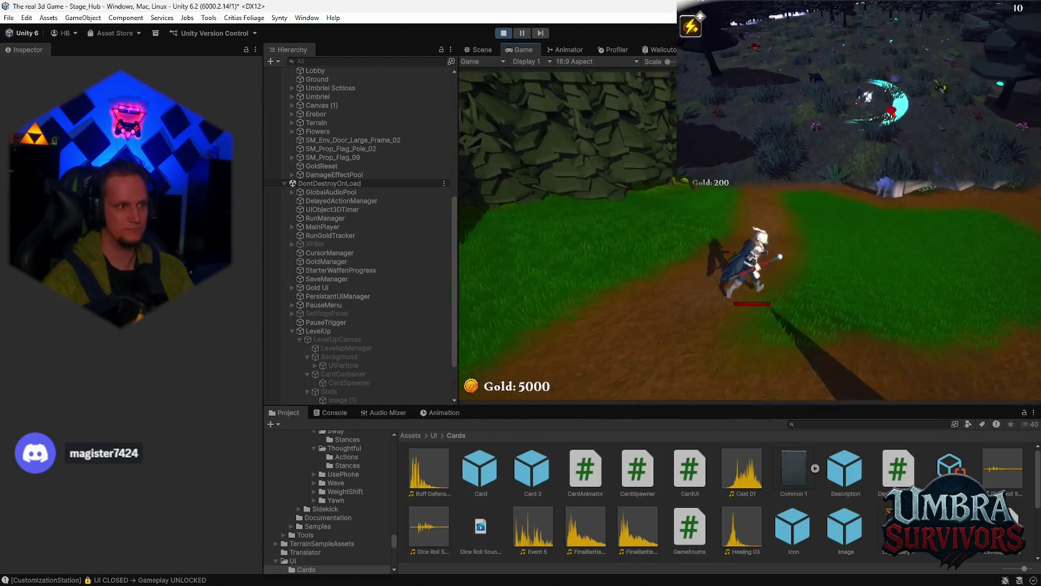
key(w)
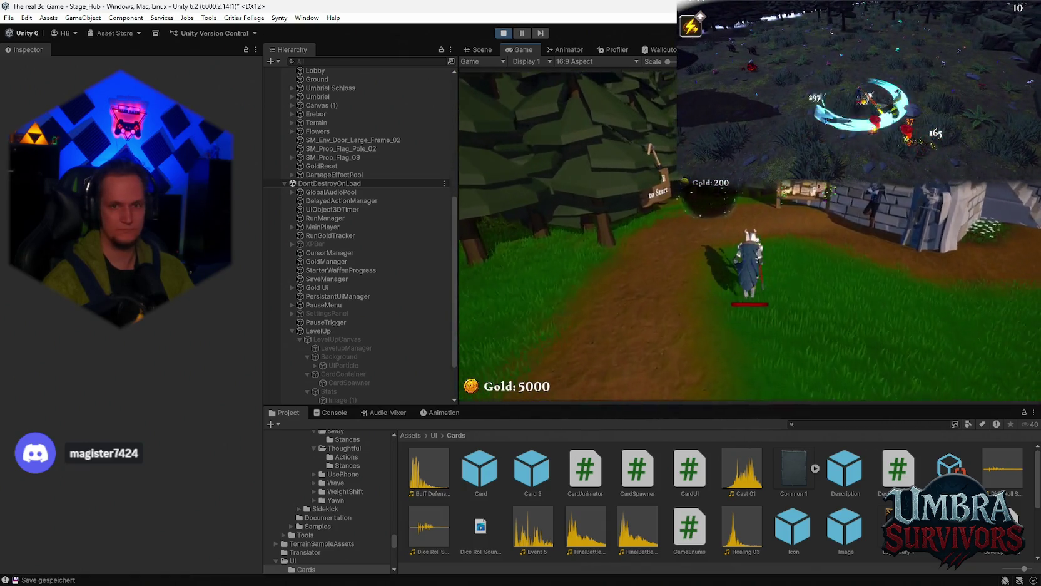
key(e)
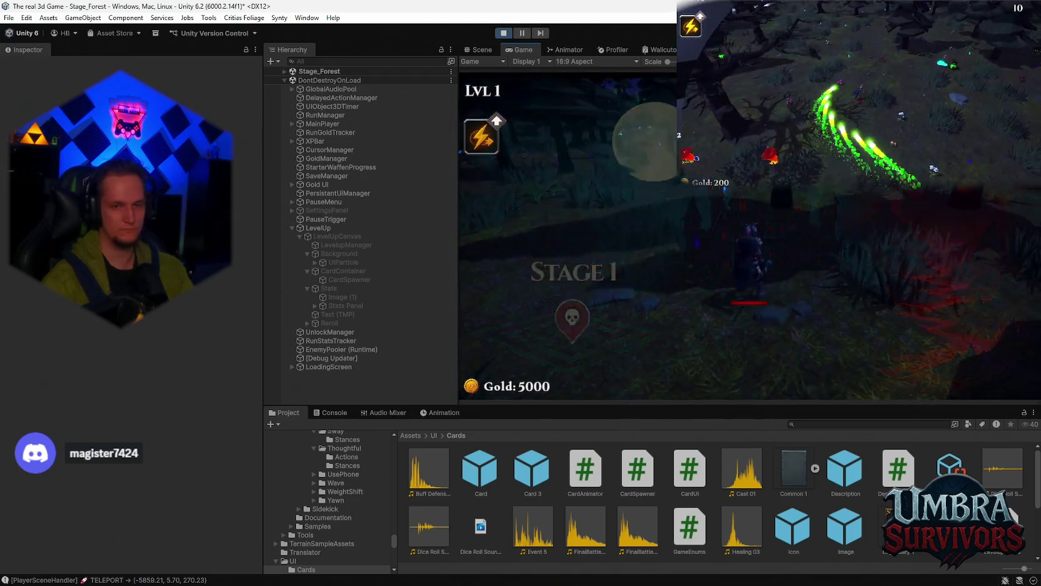
- Move through the forest with WASD, collecting experience until the character levels up
key(w)
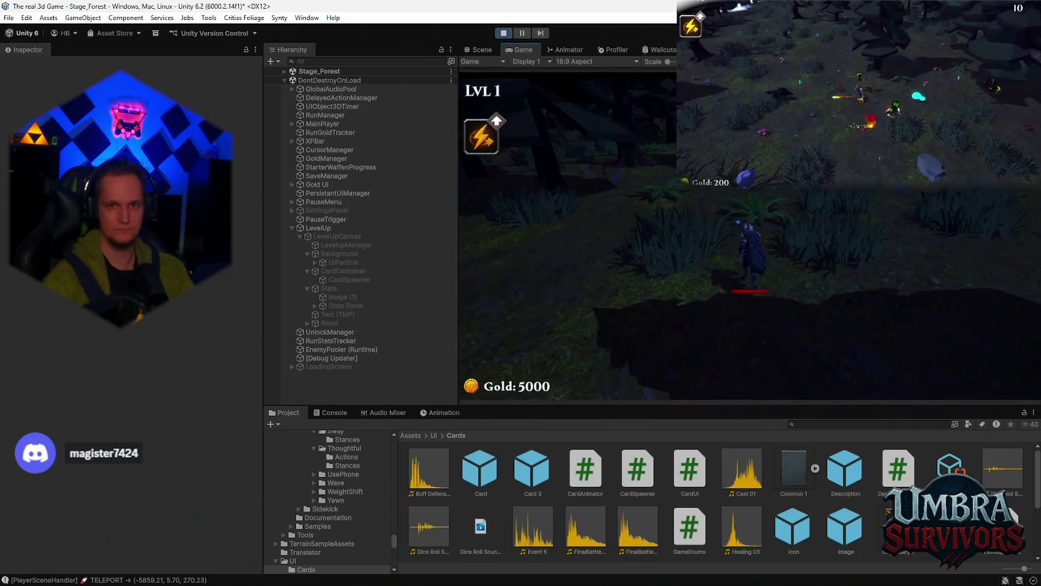
key(w)
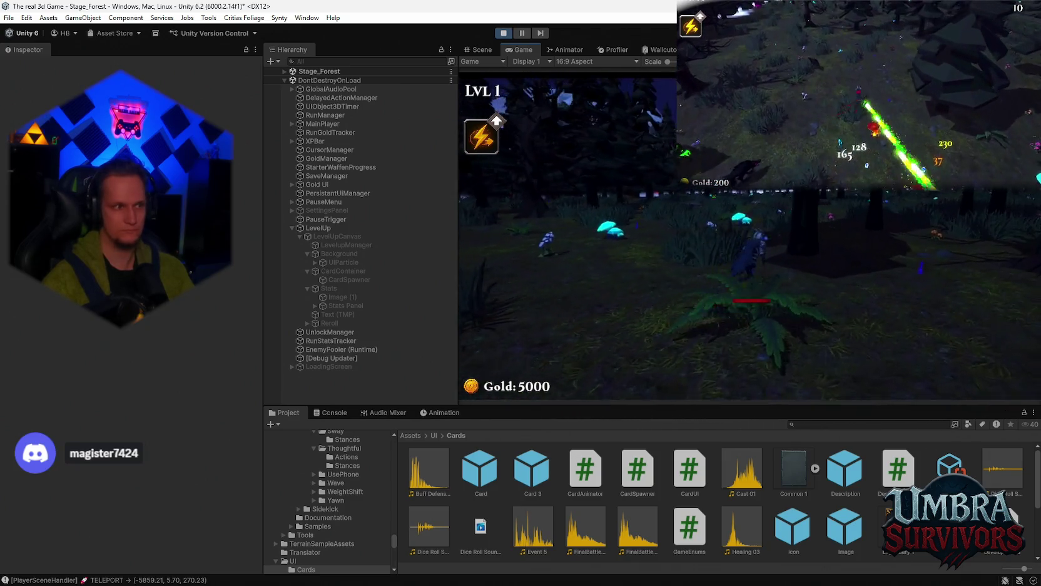
key(d)
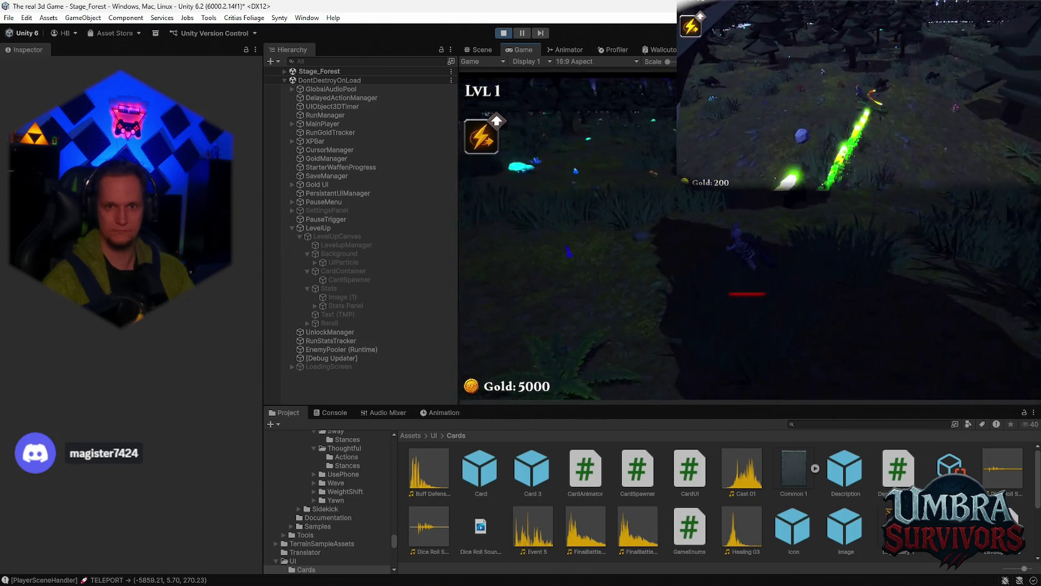
key(w)
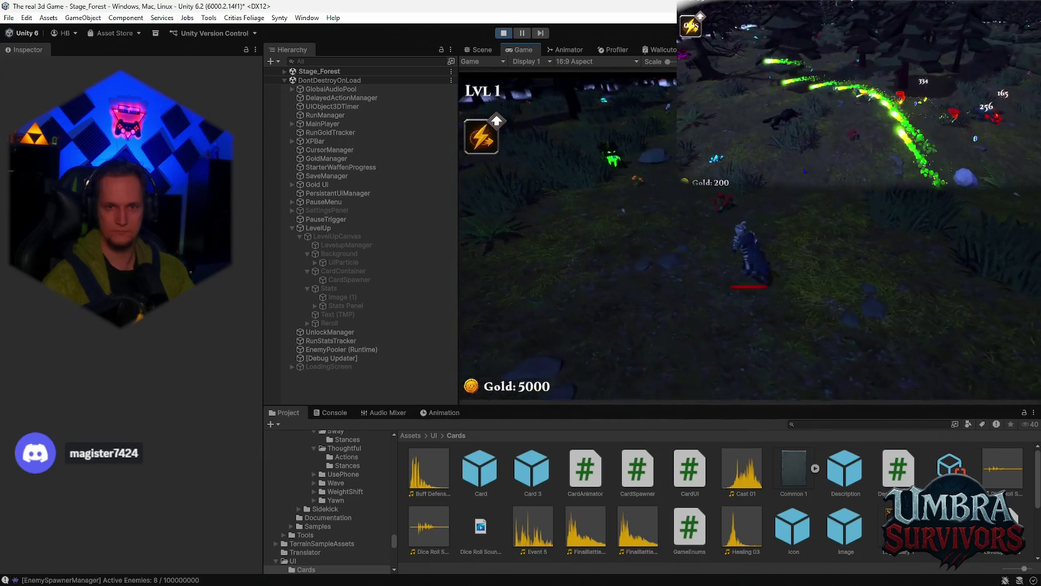
key(d)
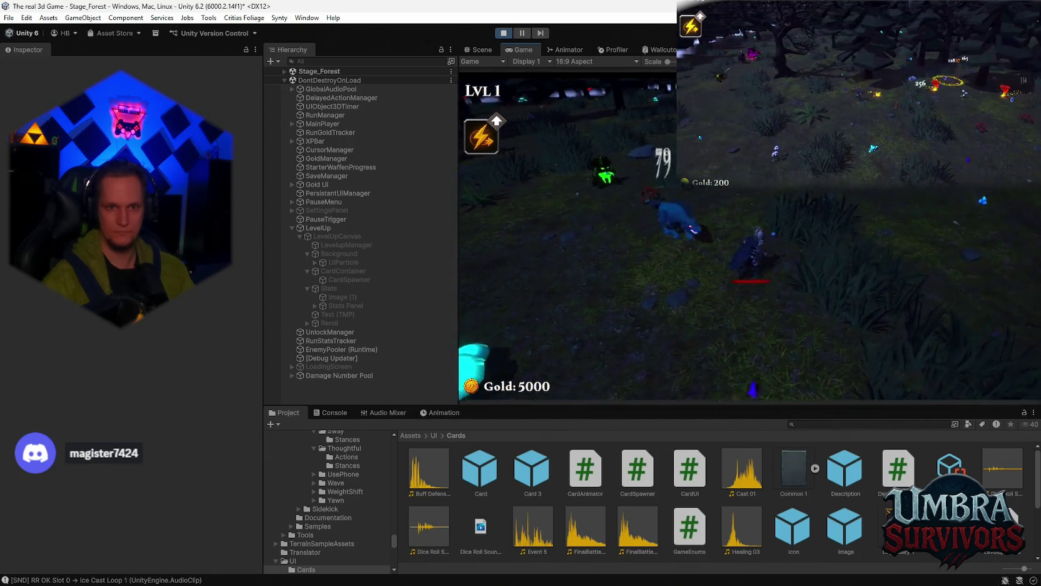
key(w)
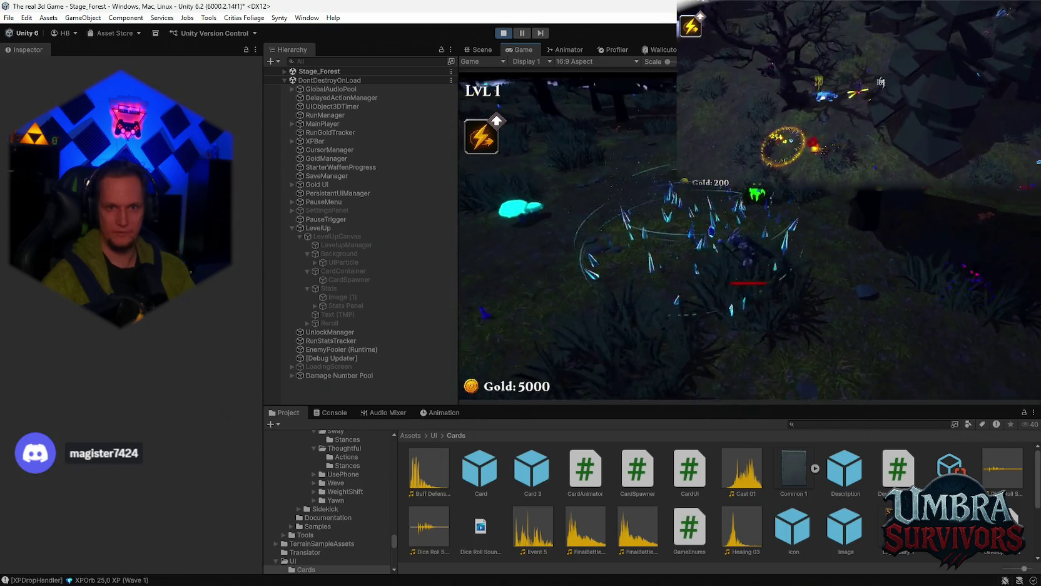
key(w)
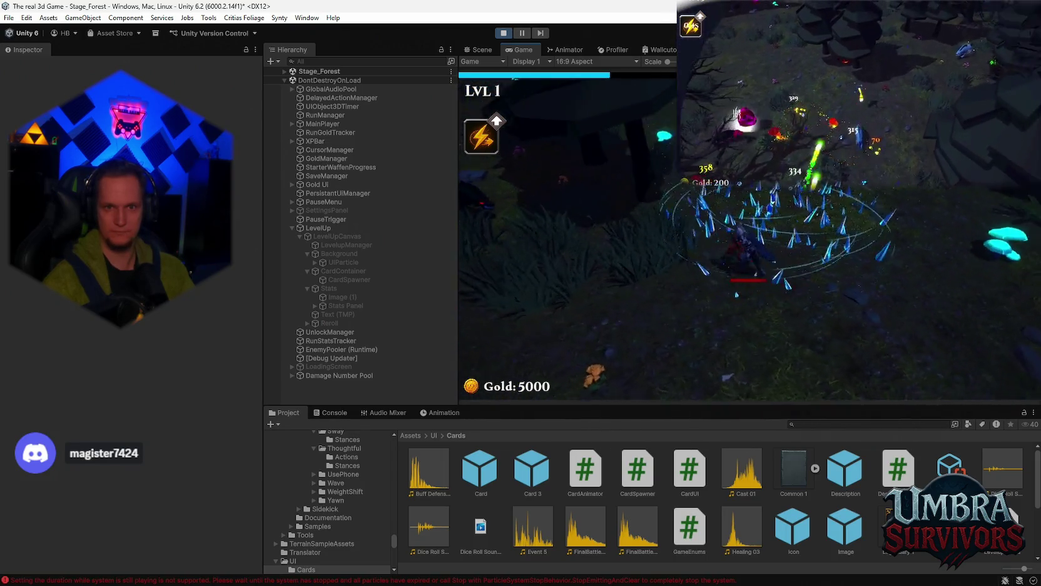
key(a)
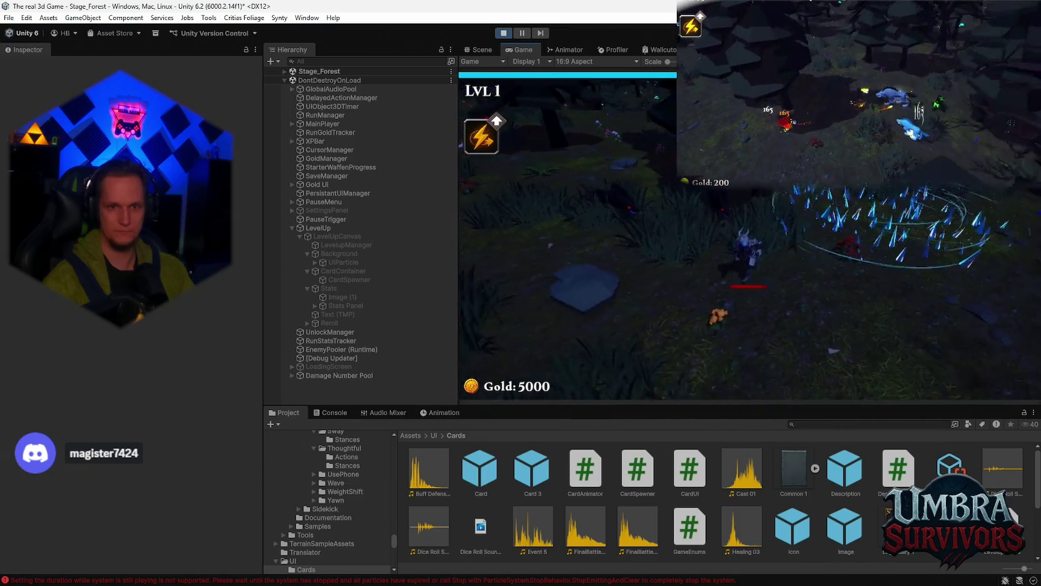
key(w)
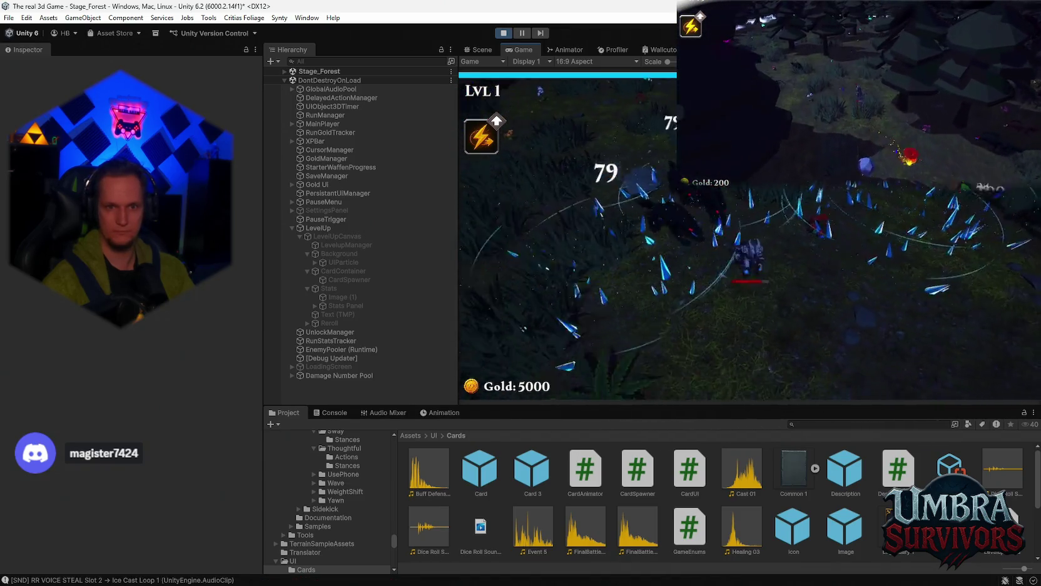
key(a)
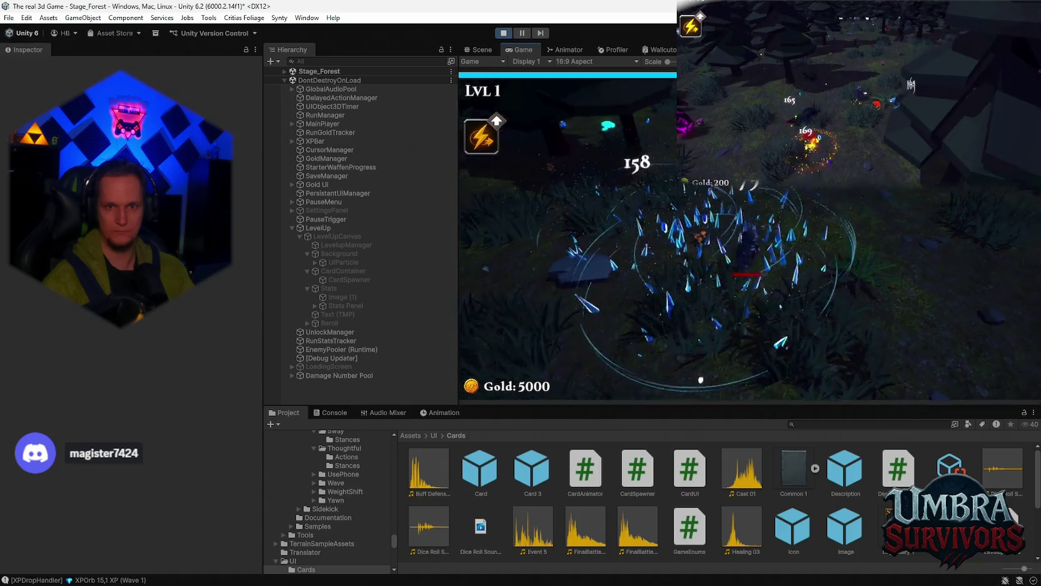
key(w)
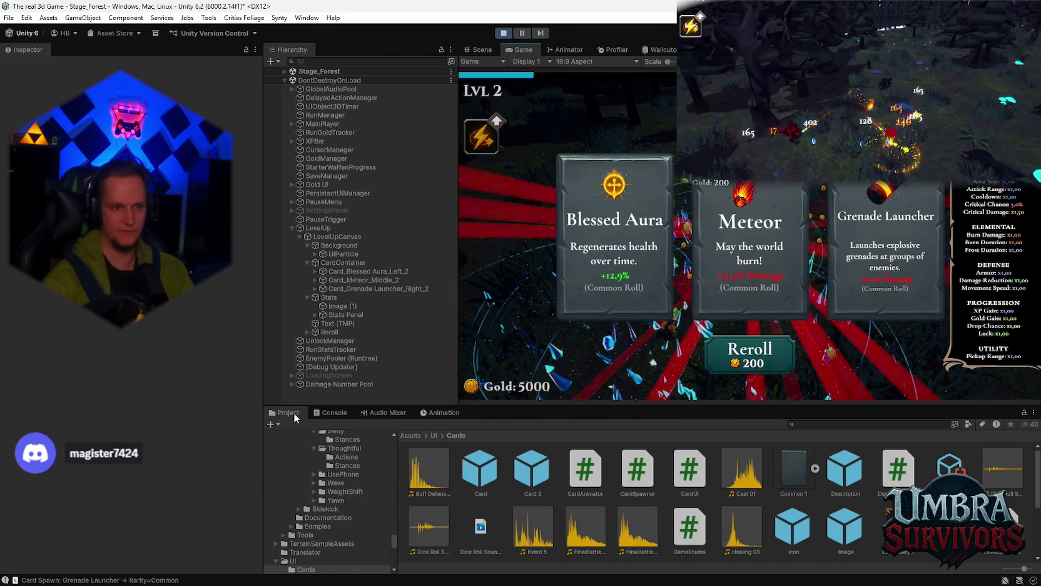
- Try rerolling the three level-up cards, then pause the game and stop play mode
click(326, 413)
click(285, 412)
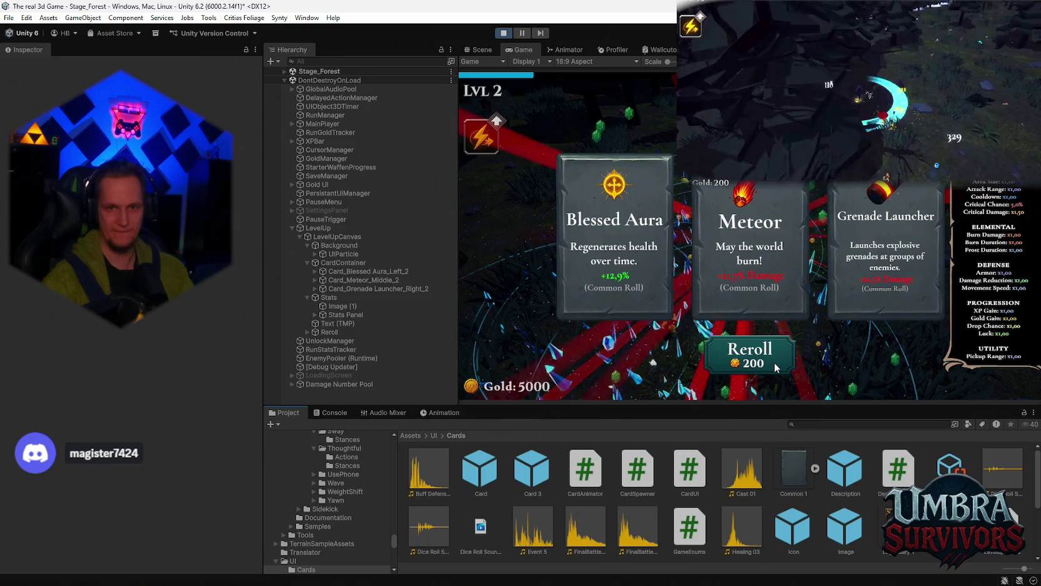
click(762, 270)
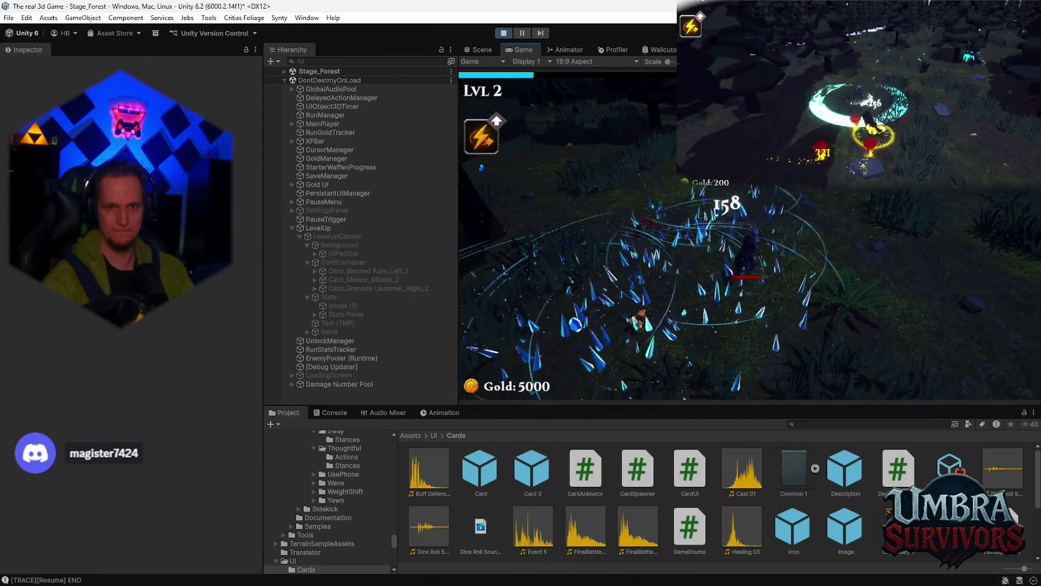
key(Escape)
click(504, 33)
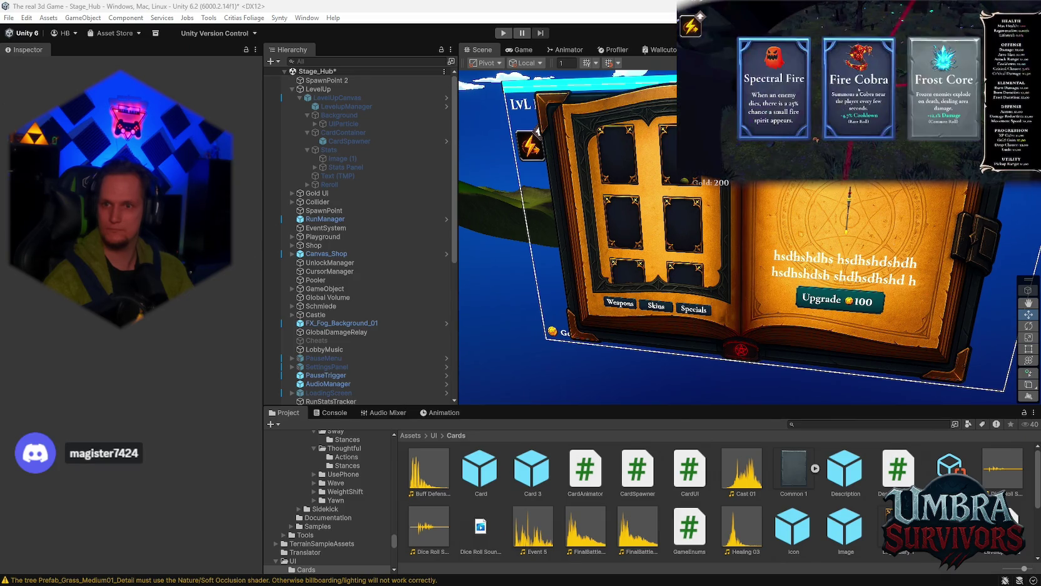
- Recompile scripts, clear Console warnings, and select the CS1061 missing CurrentLevel error
click(729, 519)
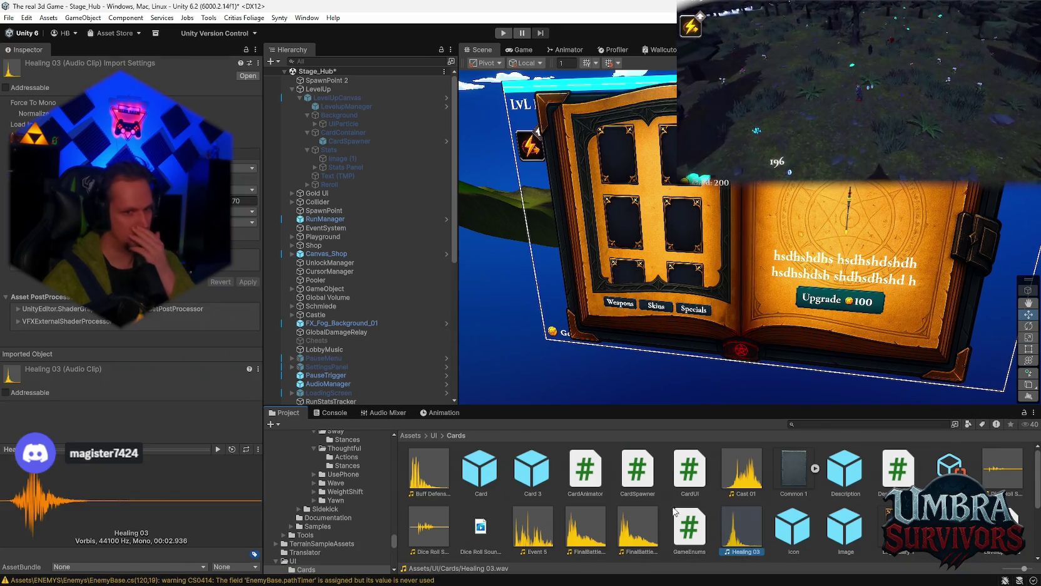
click(343, 411)
click(270, 425)
click(403, 454)
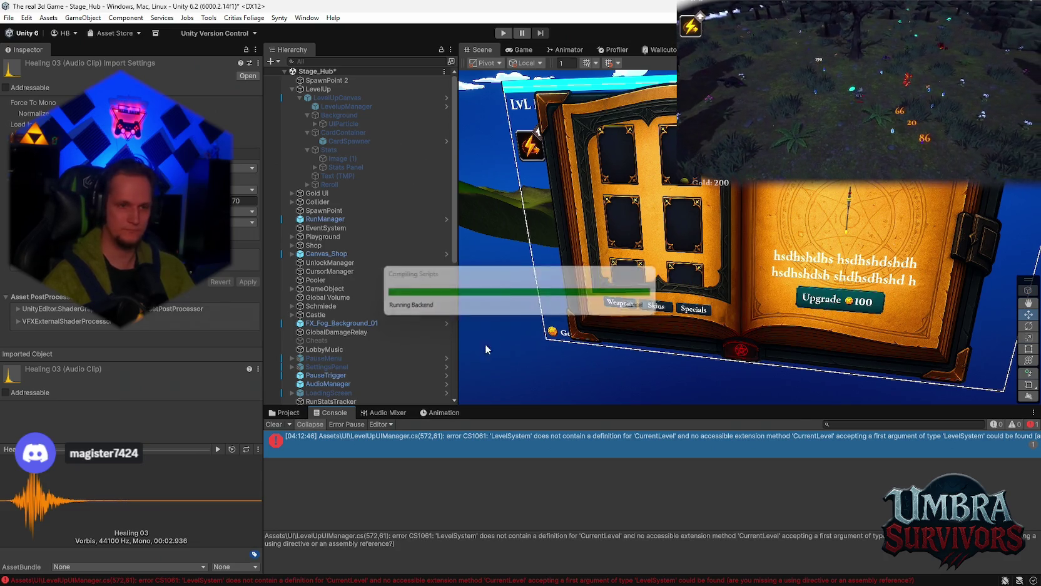
- Clear the Console, enter play mode with Ctrl+P, and walk to the Get a Weapon stand
click(274, 424)
click(283, 413)
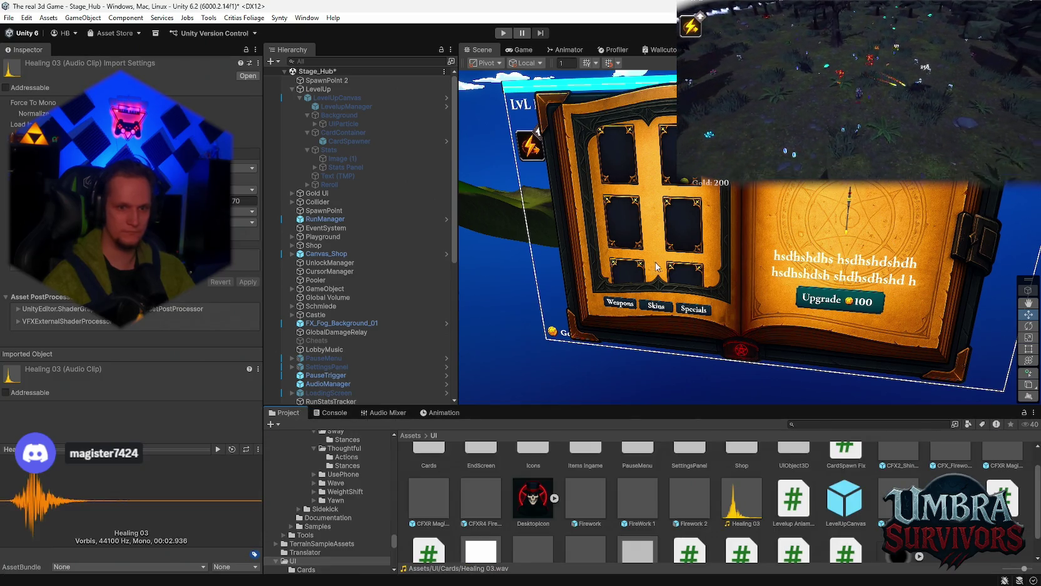
key(ctrl+p)
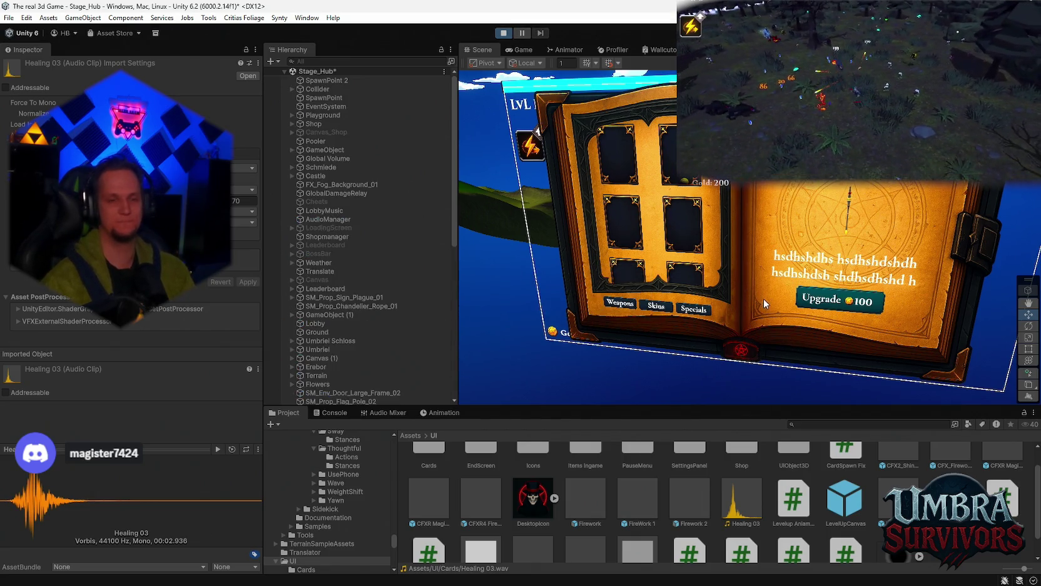
click(717, 267)
key(w)
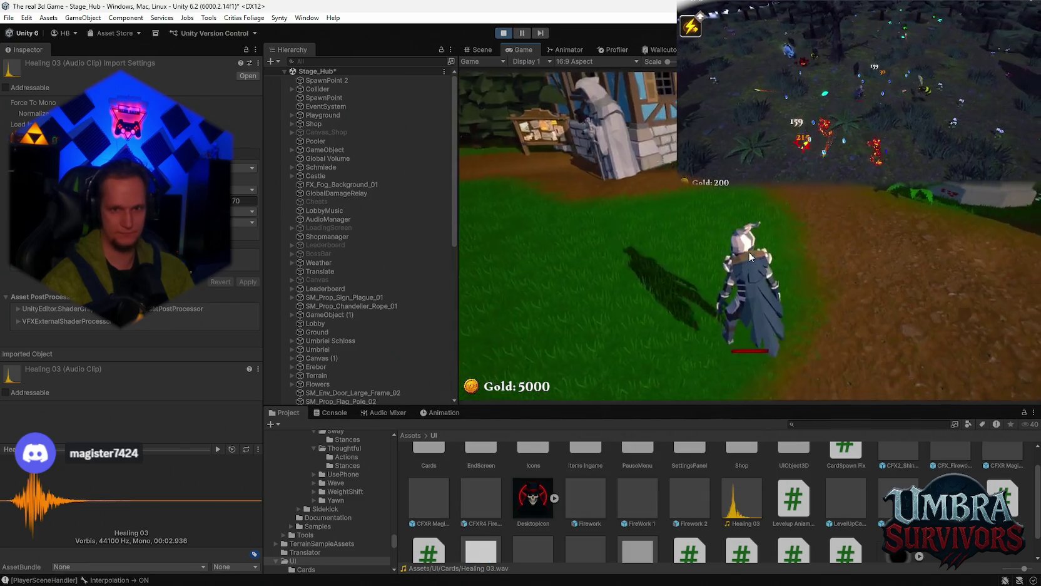
key(w)
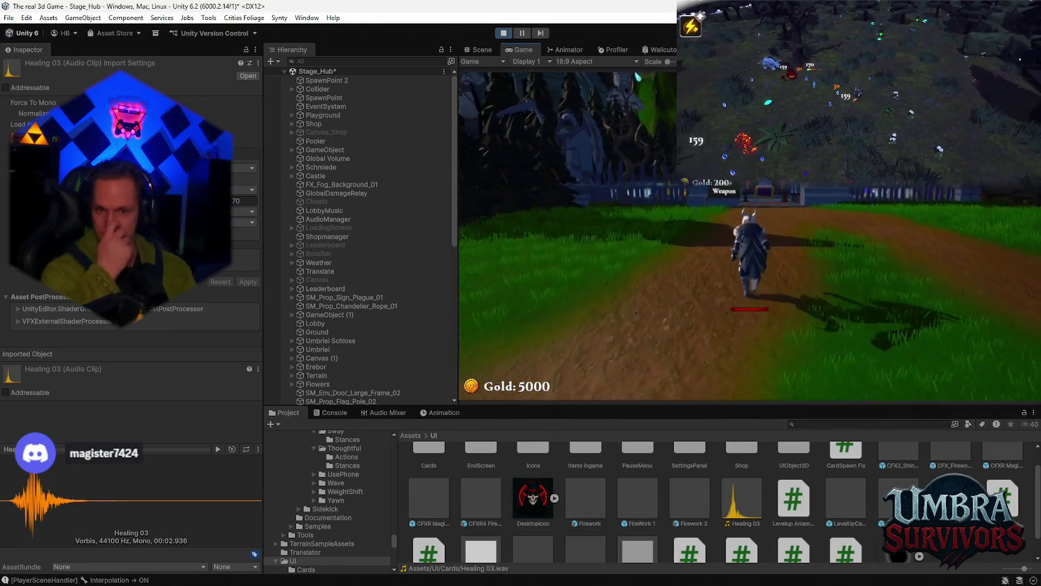
key(w)
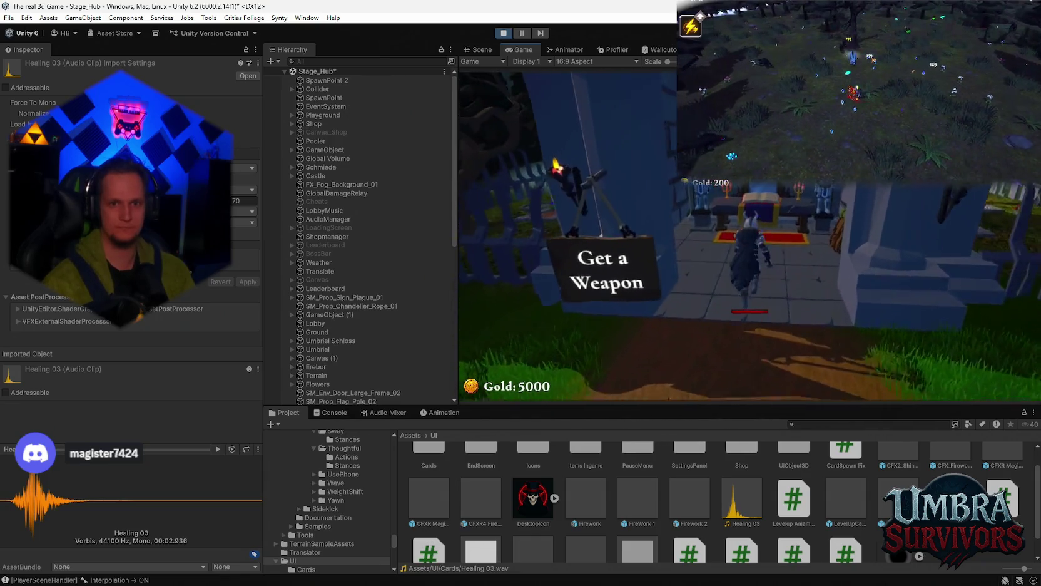
- Try upgrading the Ice Wand, close the shop, and start Stage 1
click(674, 268)
key(Escape)
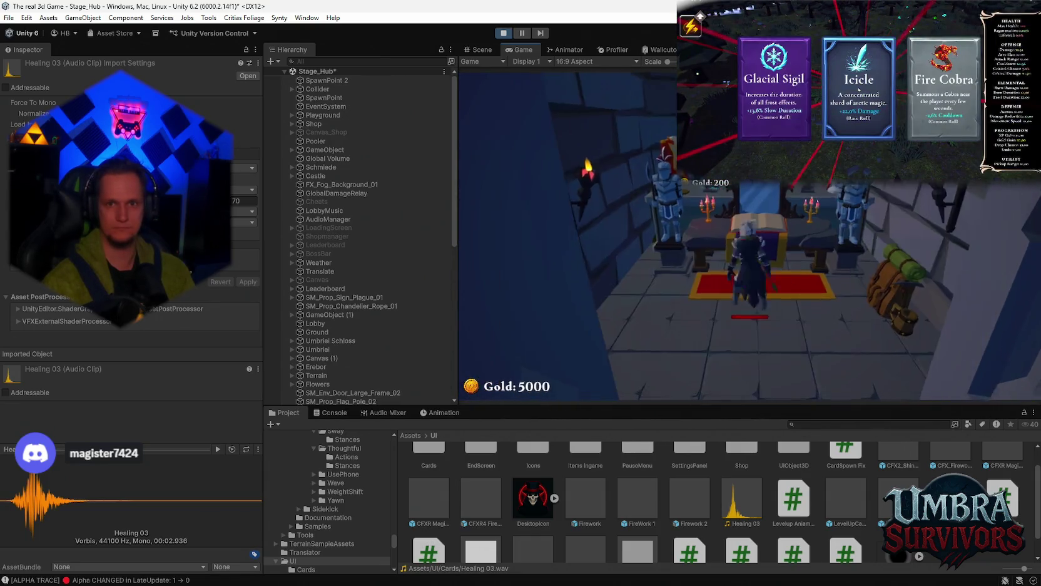
key(w)
key(w)
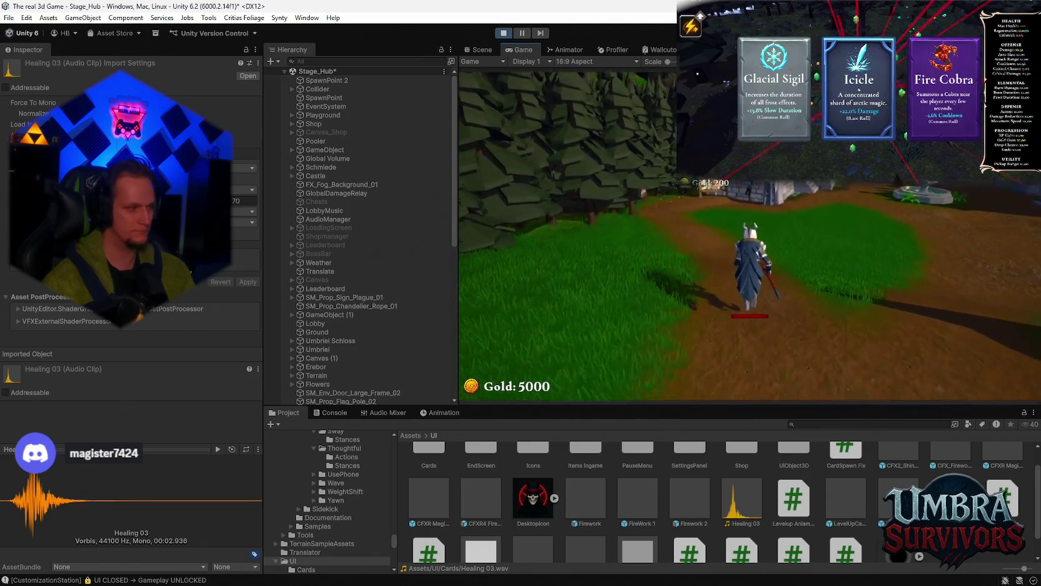
key(w)
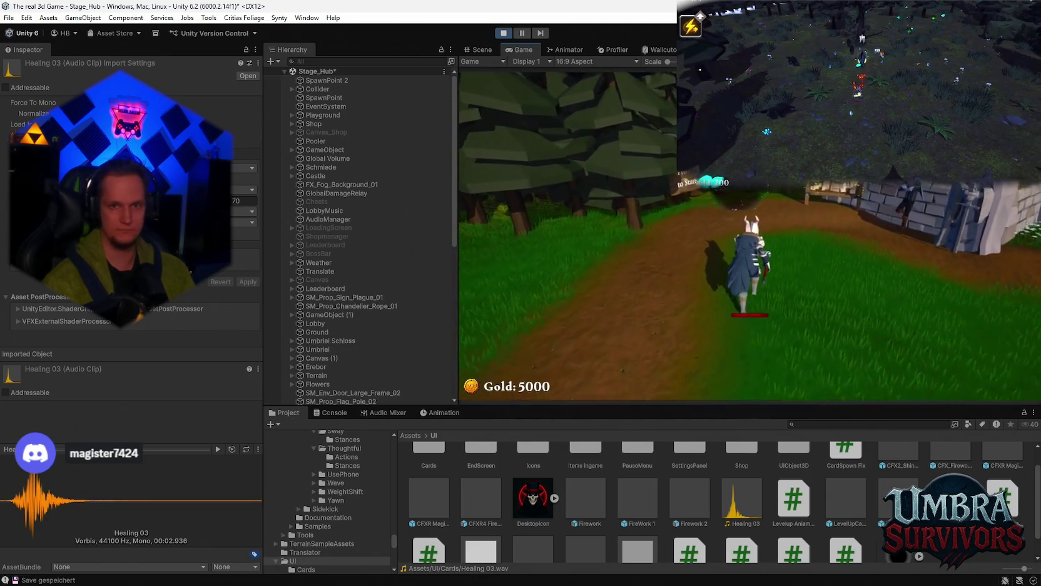
key(e)
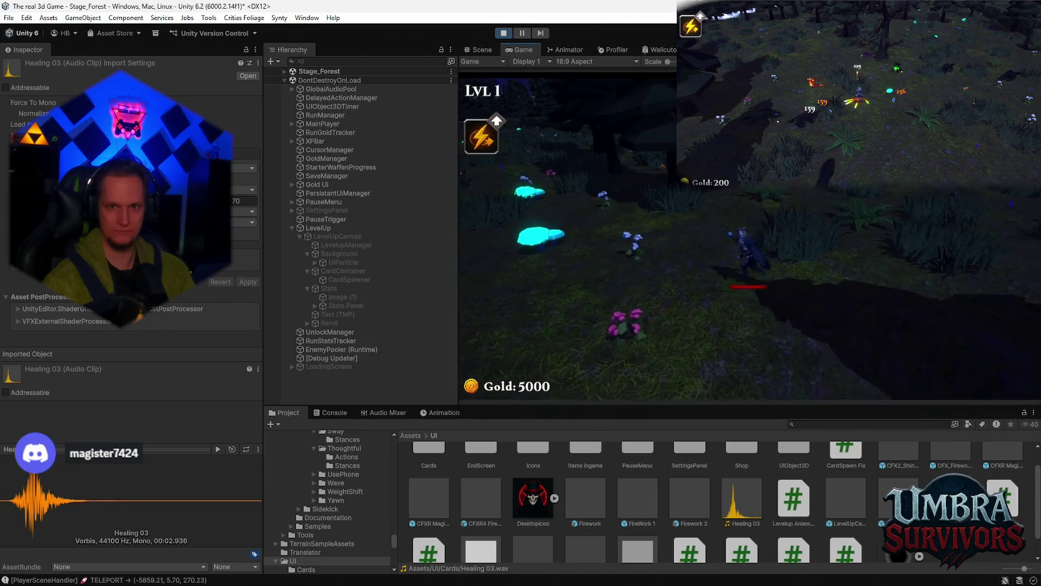
- Walk through the forest until reaching level 2, clearing the Console log along the way
key(w)
key(w)
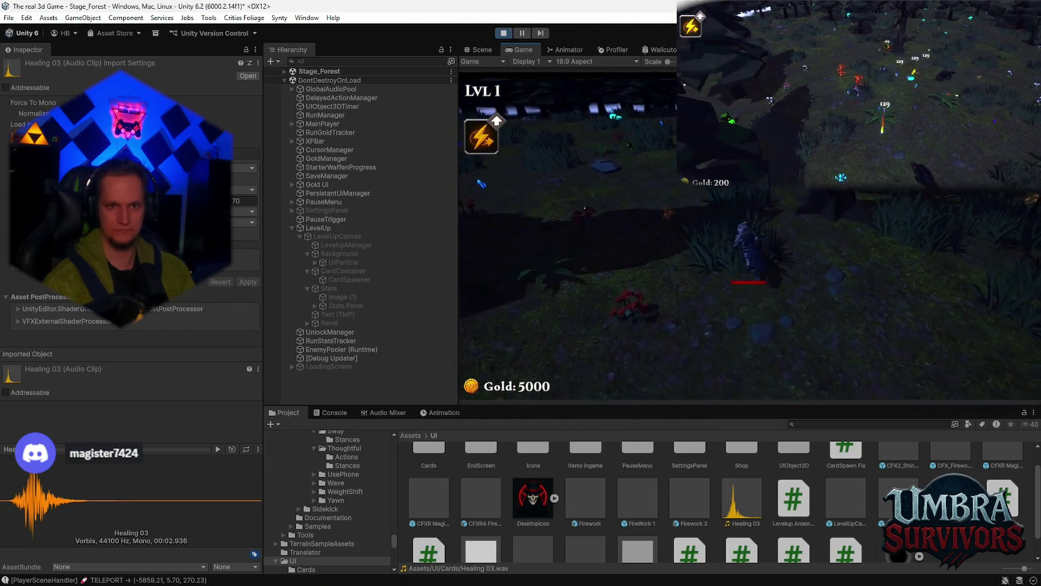
key(w)
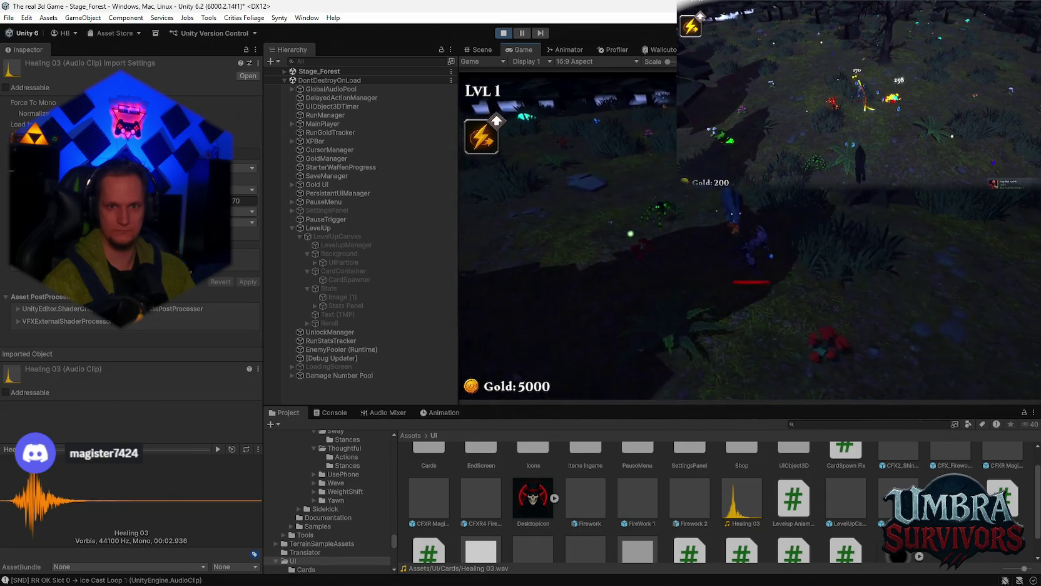
key(w)
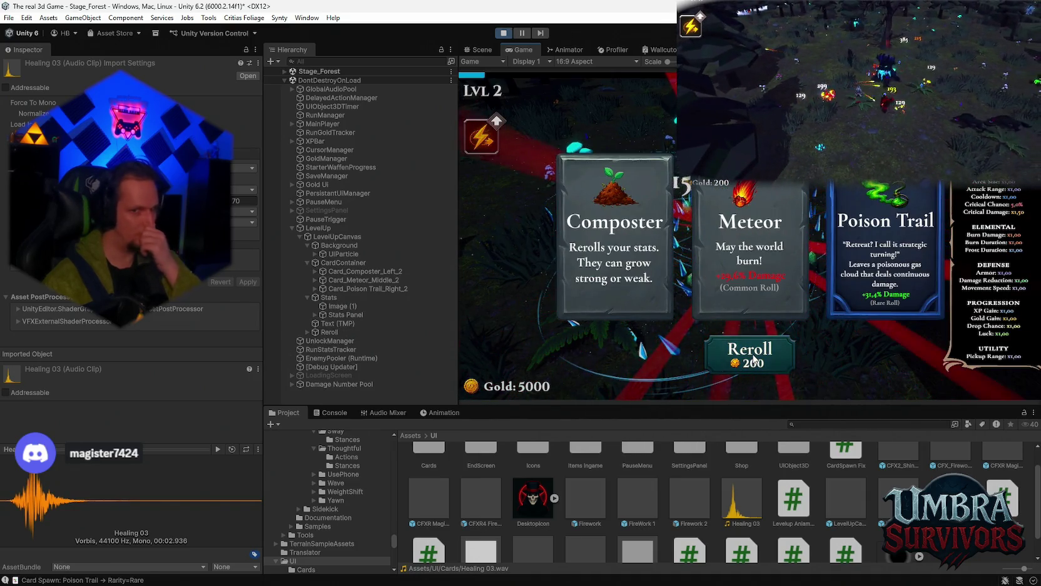
click(333, 412)
click(275, 424)
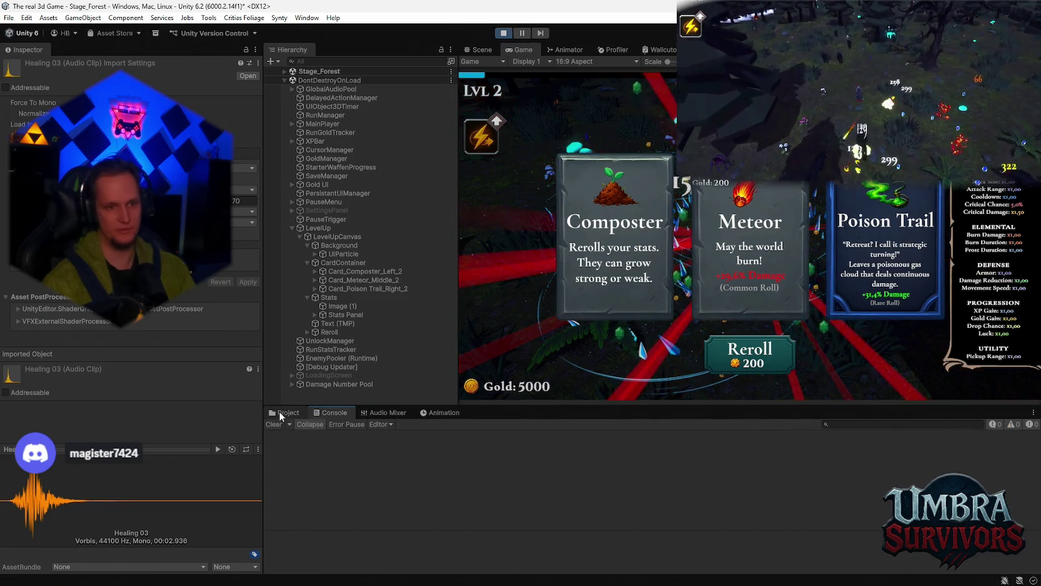
click(281, 414)
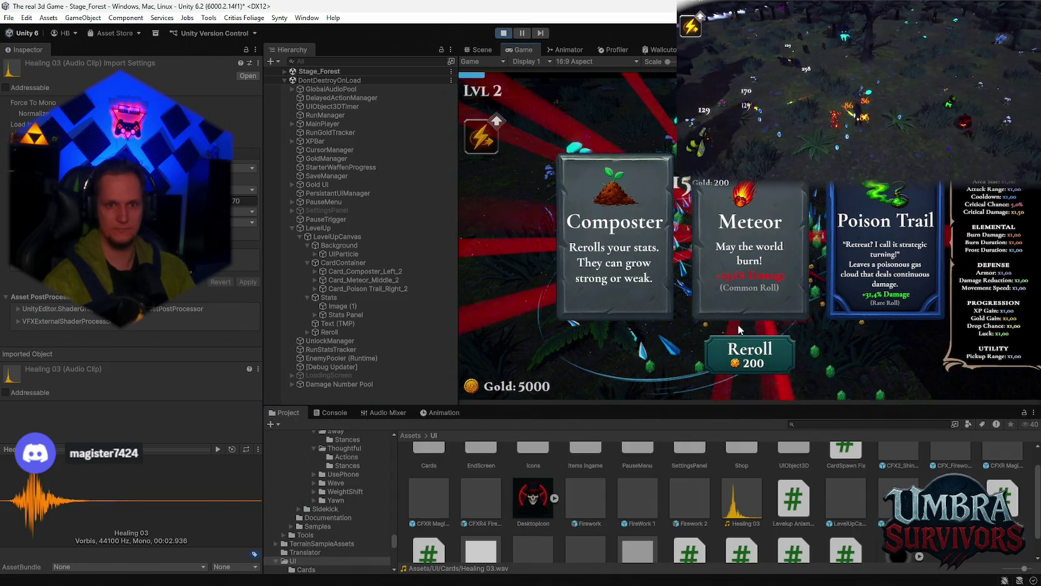
- Reroll the level-up cards for 200 gold, then pause and stop play mode
click(741, 341)
key(Escape)
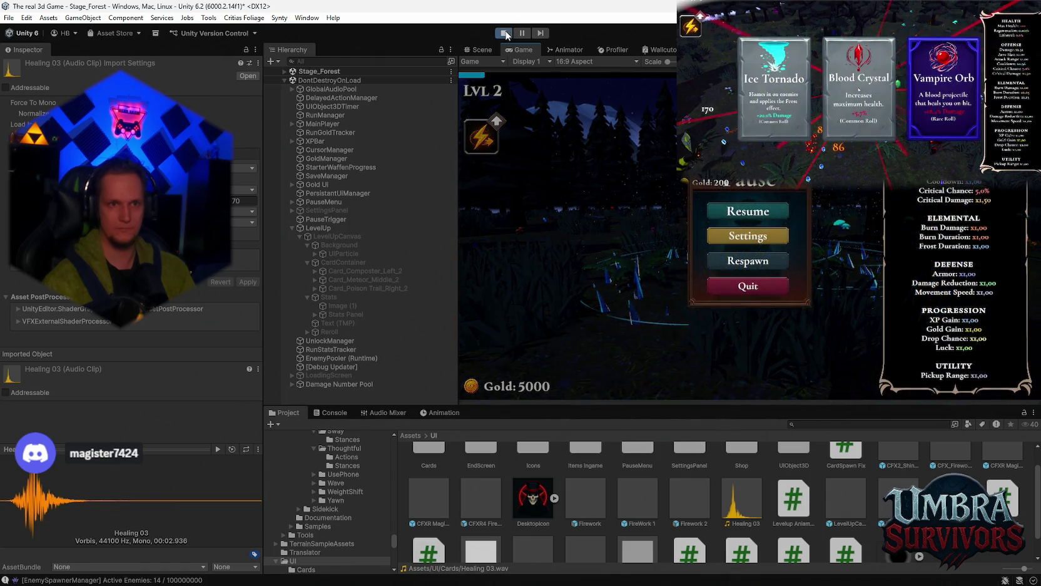
click(504, 33)
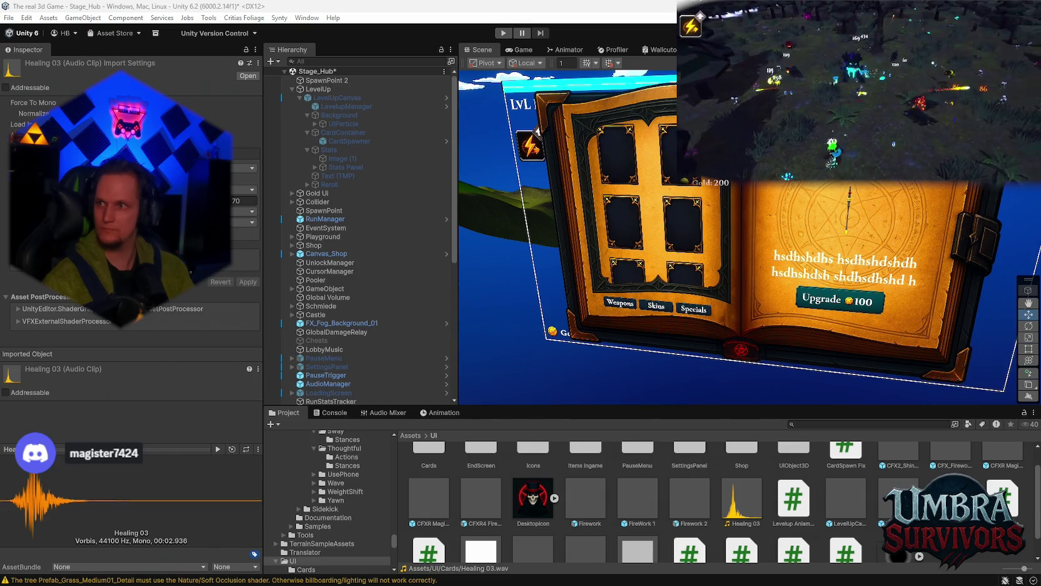
- Inspect Levelup Aniamtion.cs, then refocus the Editor to trigger script recompilation
click(778, 508)
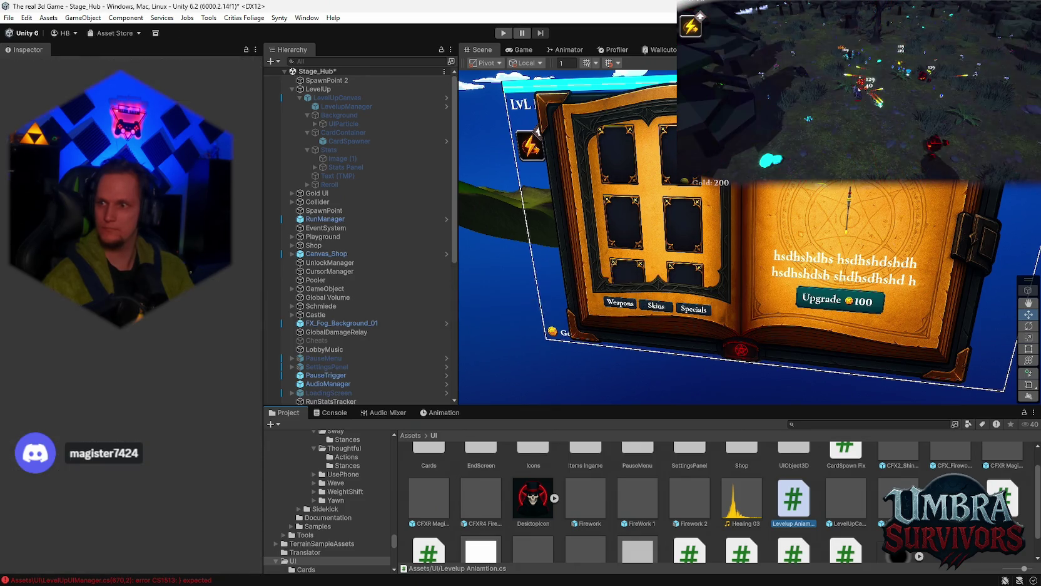
click(637, 501)
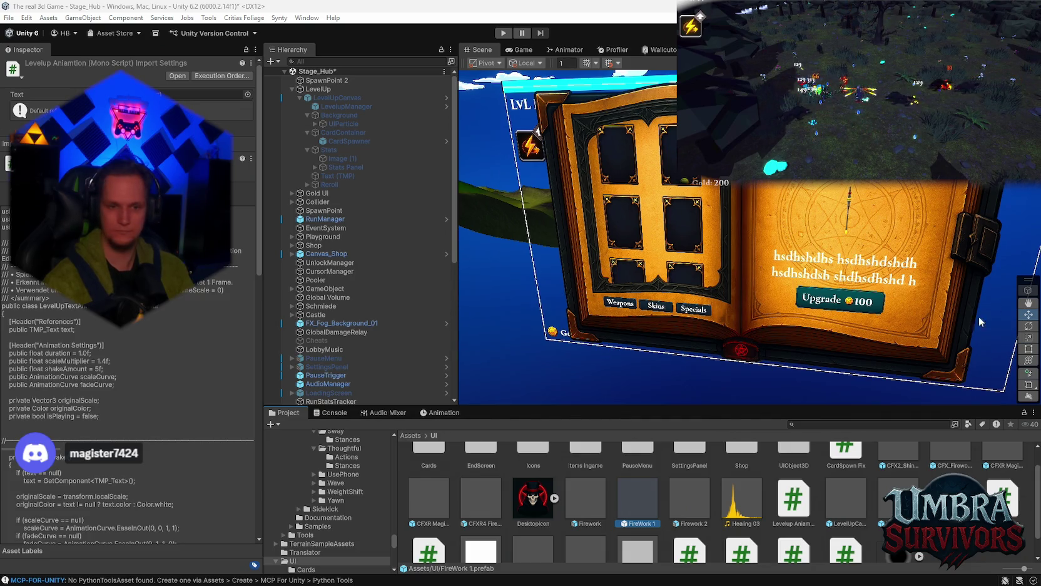
click(745, 461)
click(332, 413)
click(276, 424)
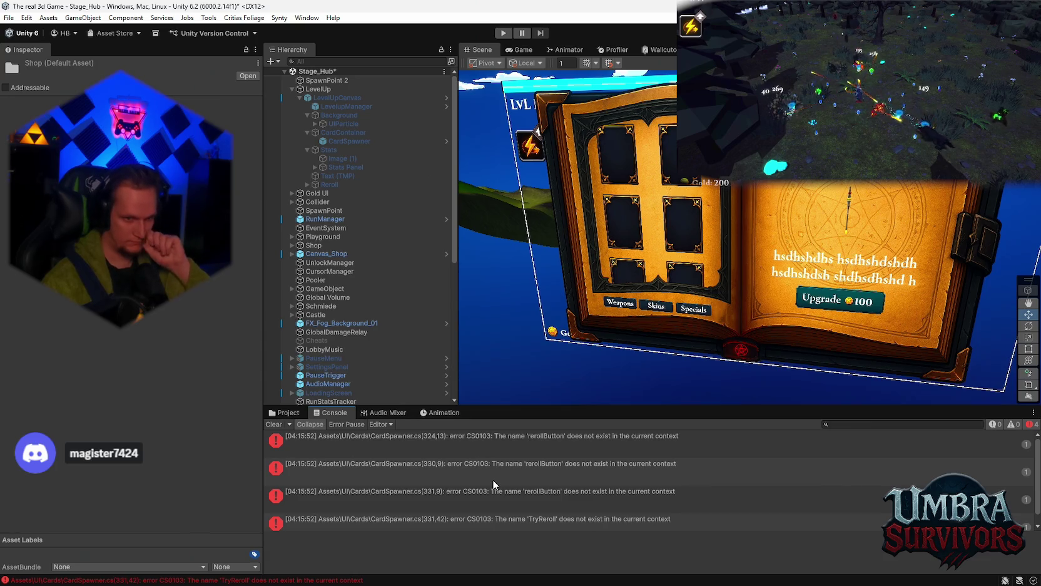
click(464, 446)
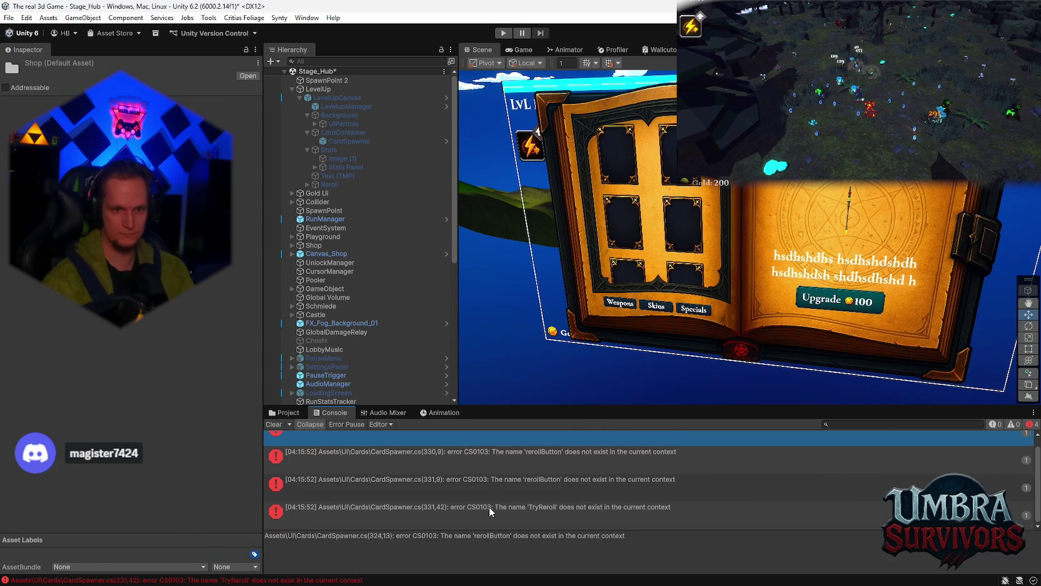
shift+click(488, 506)
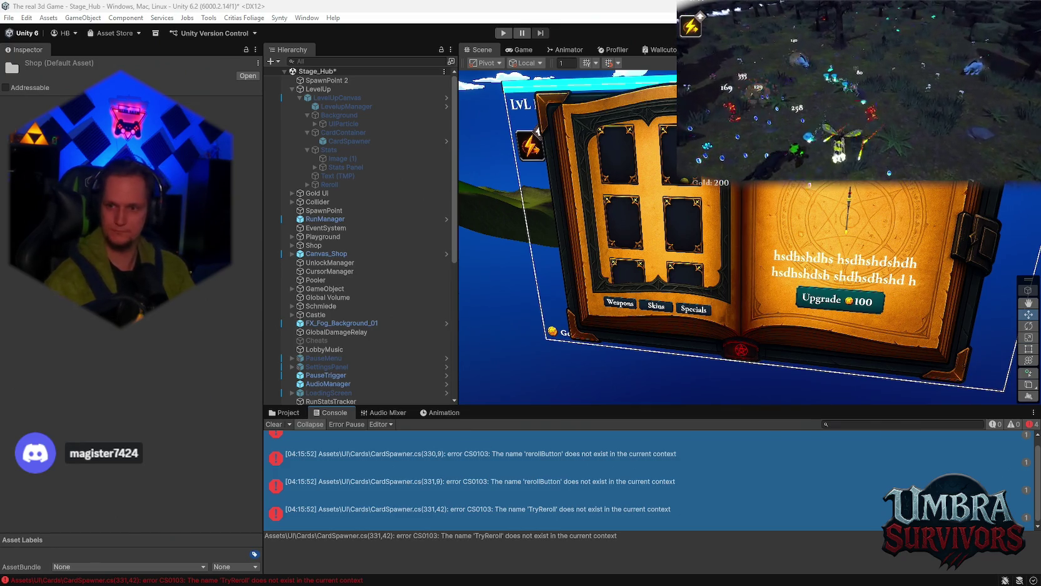
click(570, 492)
drag(546, 443, 560, 522)
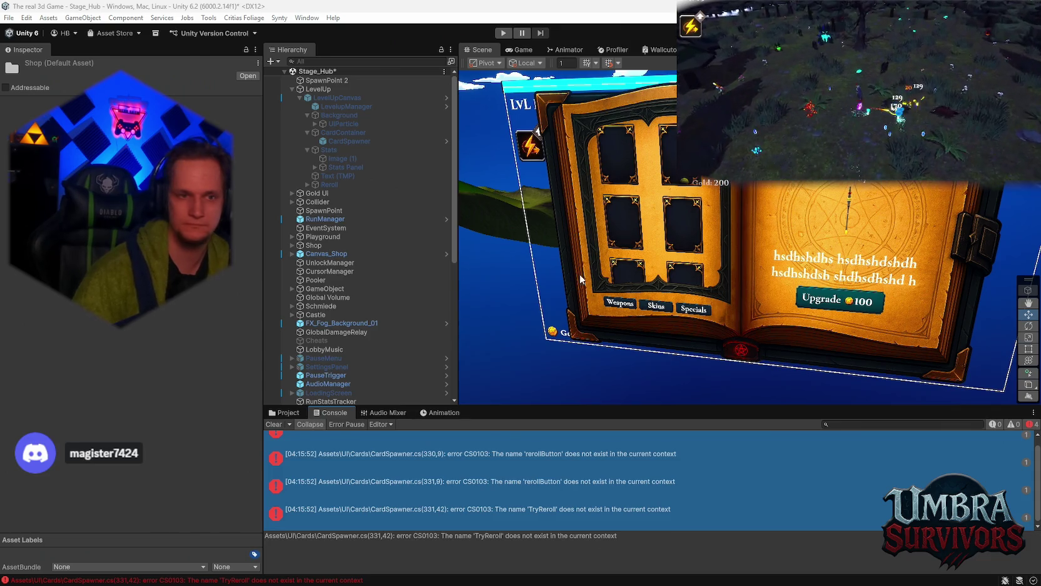
- Select LevelupManager to view its reroll settings, then open its script via Edit Script
click(338, 107)
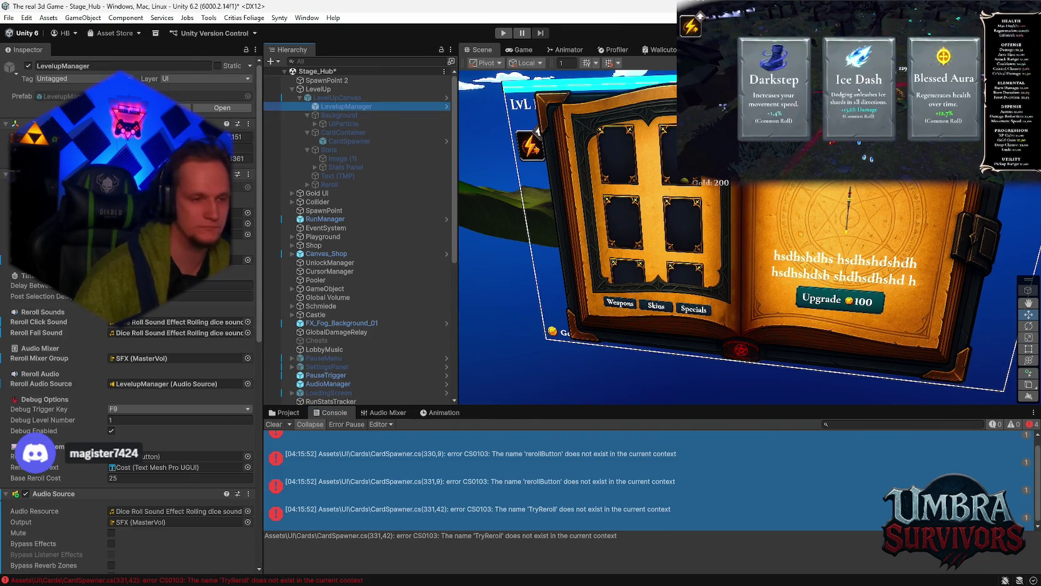
click(249, 177)
click(276, 321)
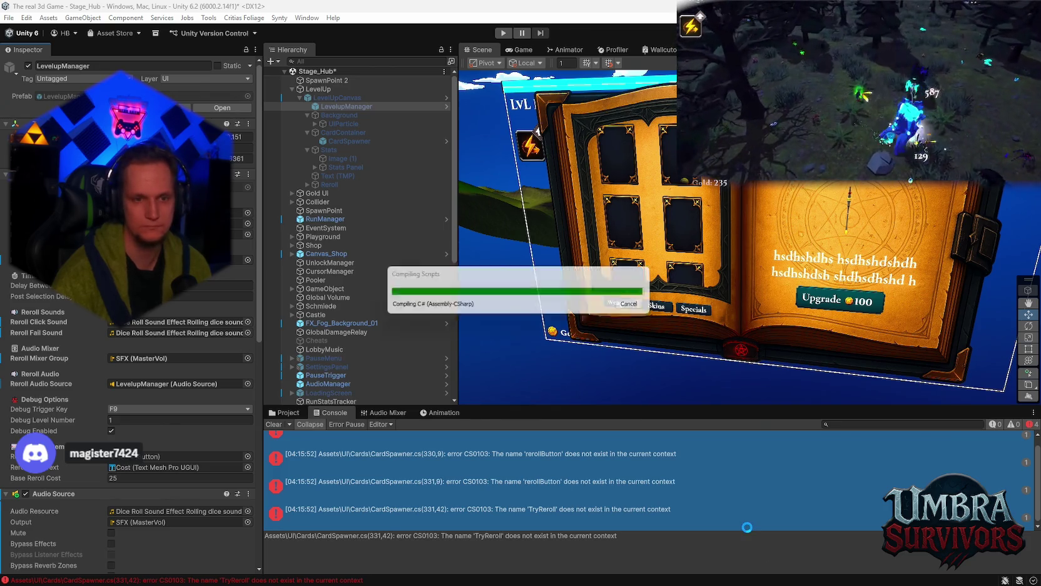
- Clear old Console messages to review the refreshed CurrentLevel and rerollButton errors
click(273, 425)
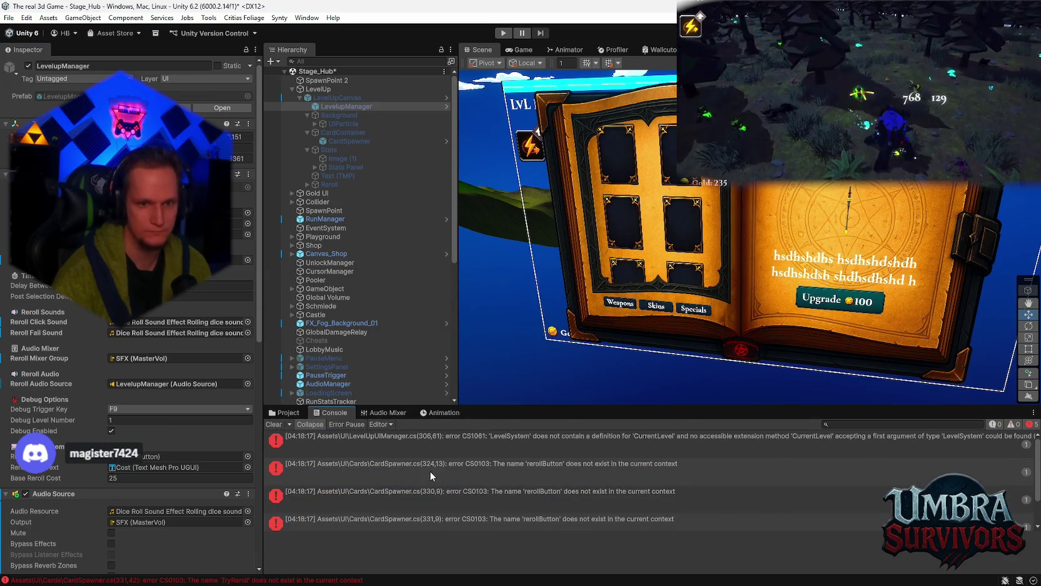
- Clear the console down to the single LevelUpUIManager 'CurrentLevel' CS1061 error, then show the Assets/UI folder
click(561, 494)
click(273, 423)
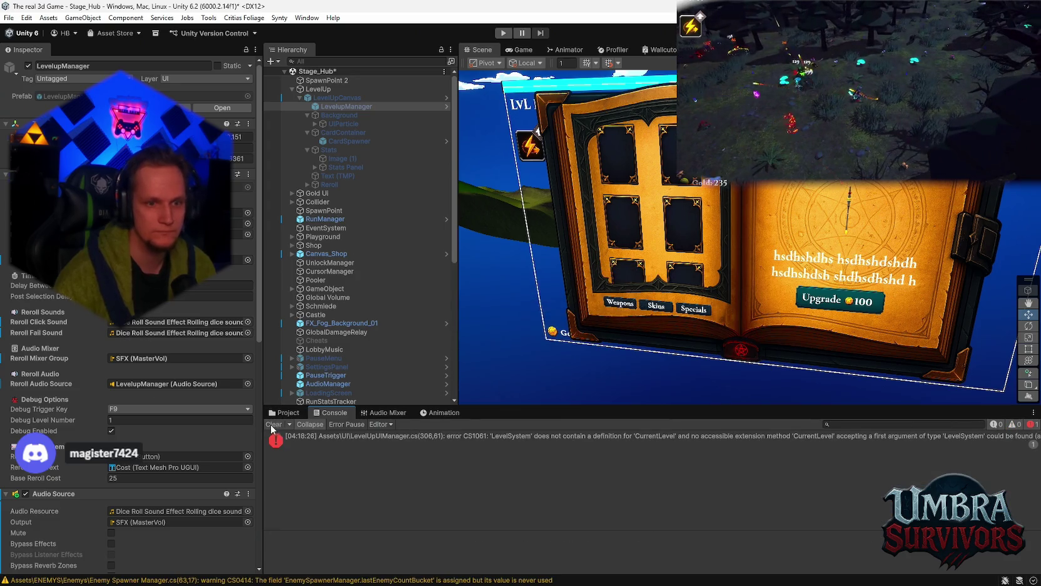
click(490, 436)
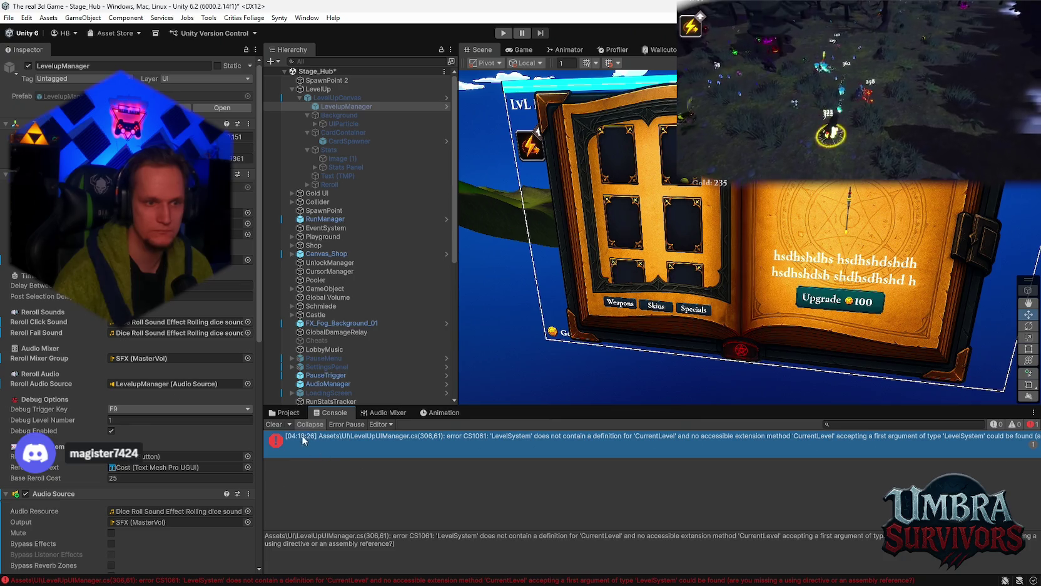
click(275, 424)
click(283, 412)
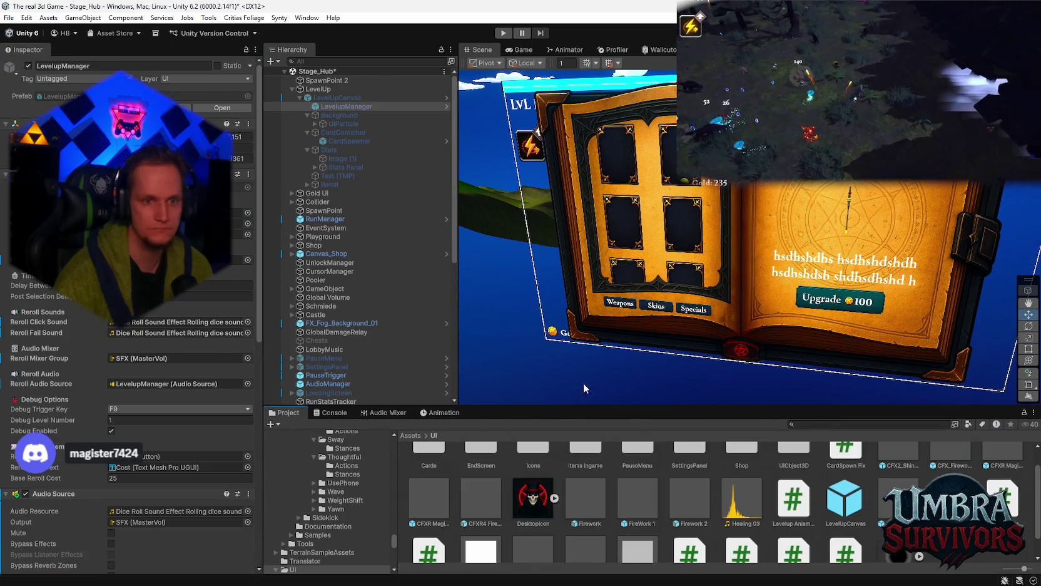
- Enter play mode in the Stage_Hub village with 5000 gold showing
click(504, 32)
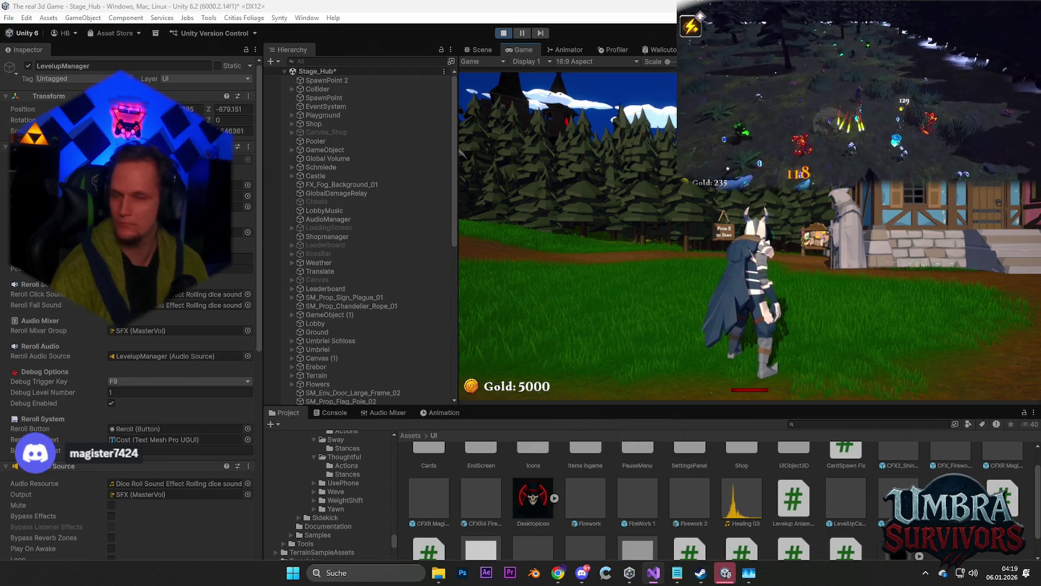
- Run through the hub, glance at the shop's upgrade book, and enter the portal into Stage_Forest
key(w)
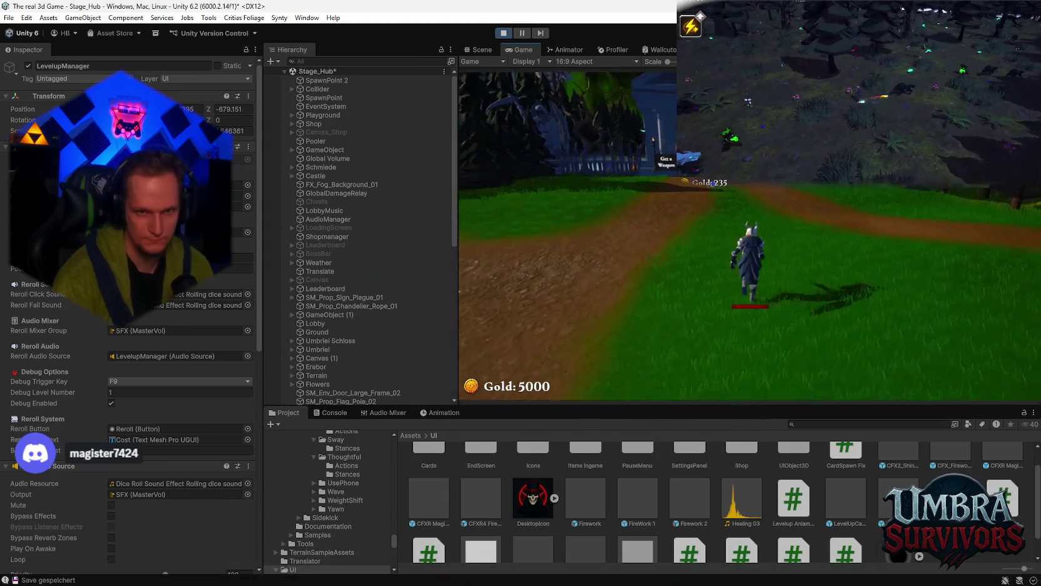
key(w)
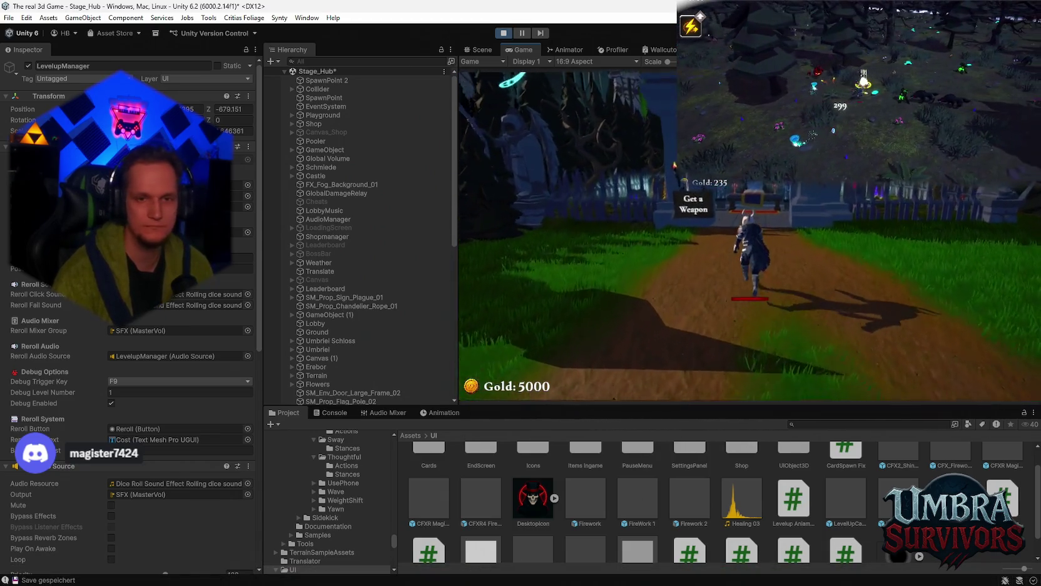
key(e)
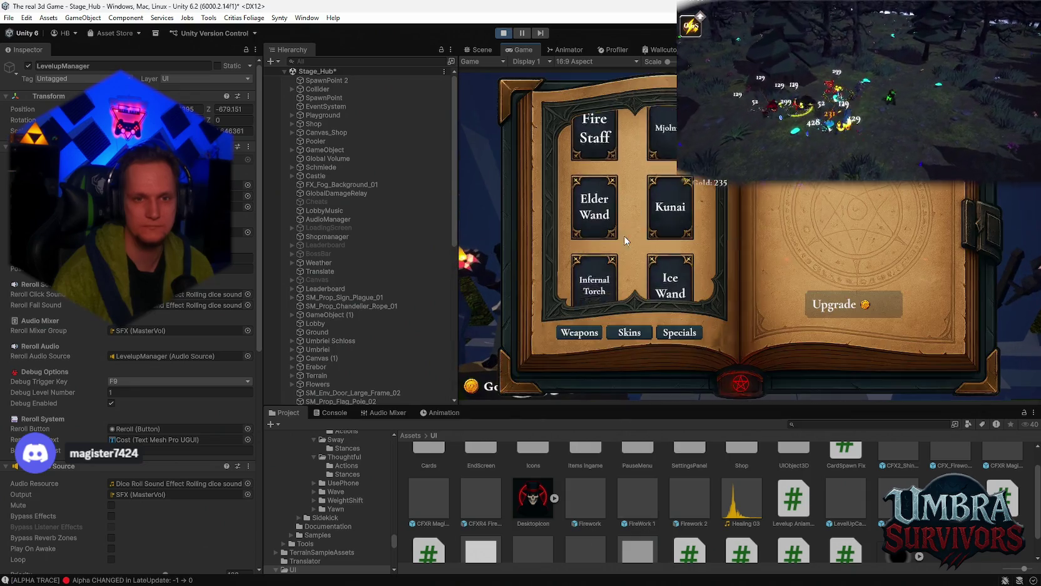
key(Escape)
key(s)
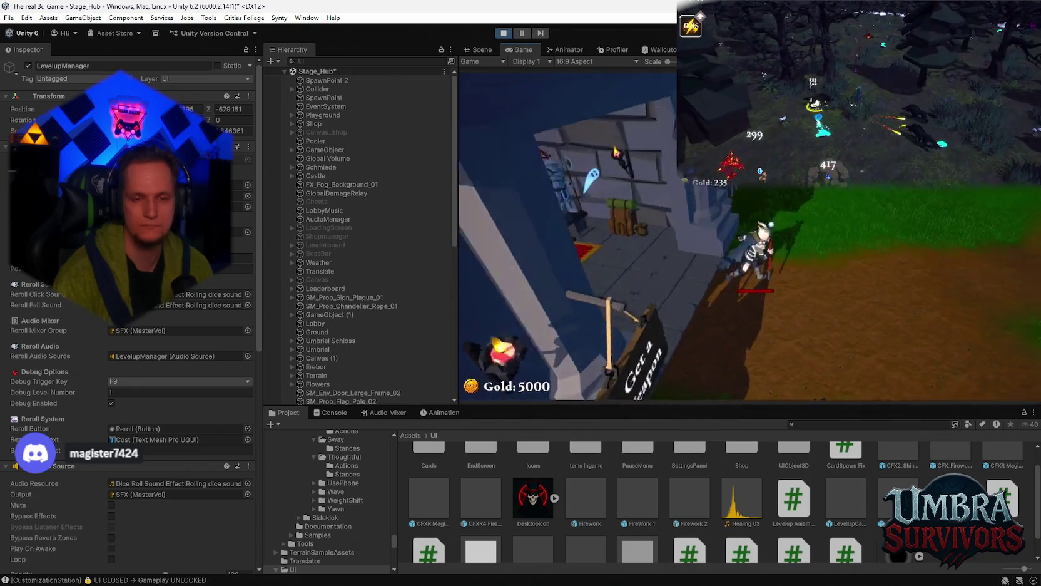
key(w)
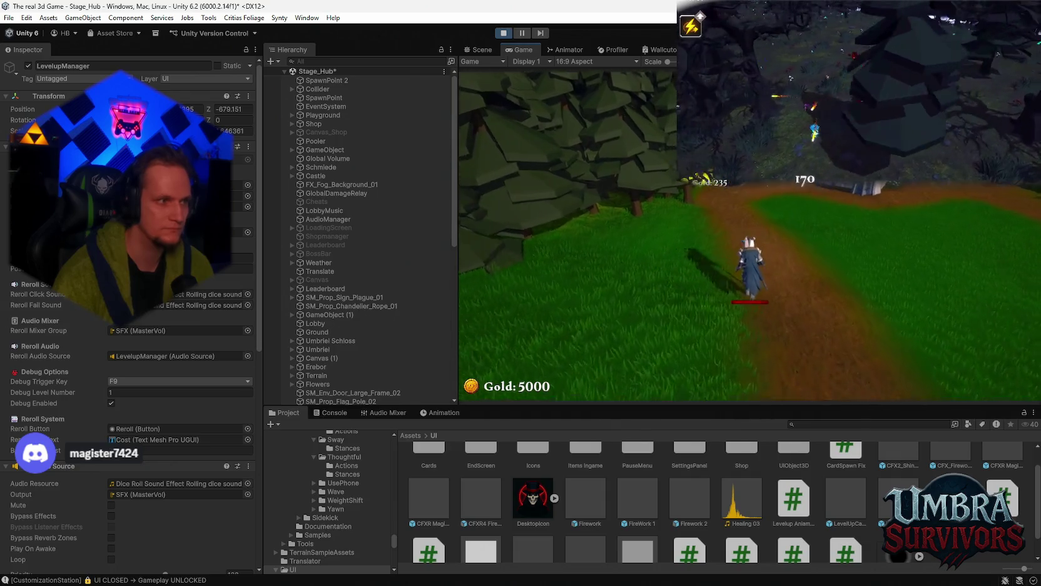
key(w)
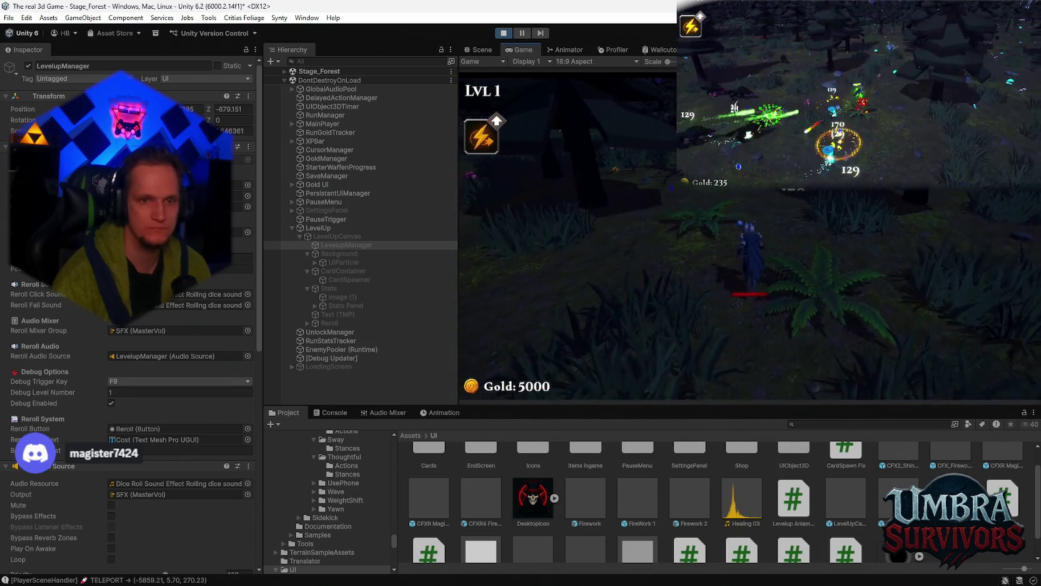
- While paused, verify Reroll's OnClick lists TryReroll, then resume to level 2's 200-gold Reroll
key(Escape)
scroll(190, 354, down, 7)
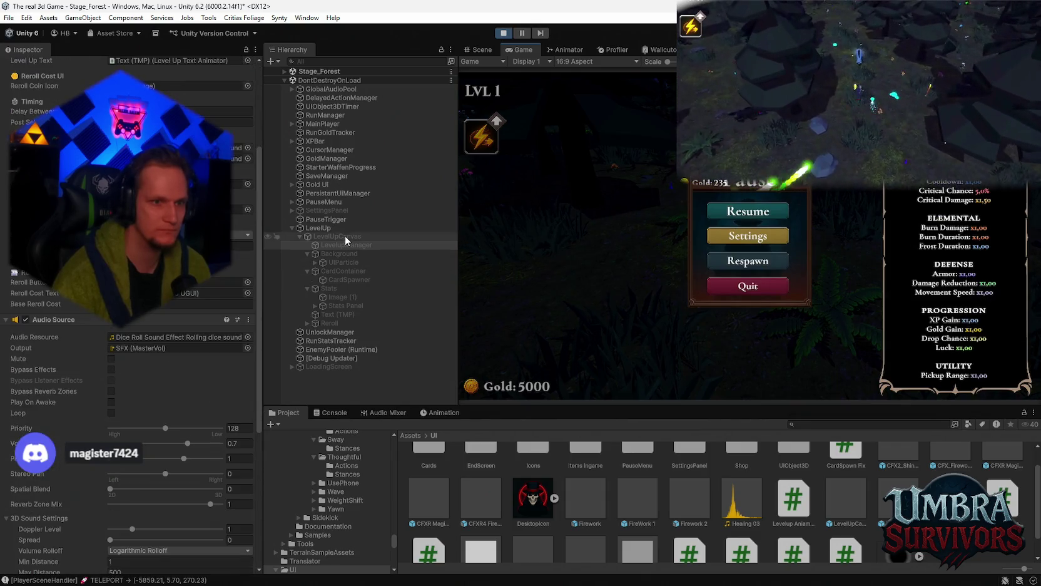
click(329, 323)
scroll(150, 336, down, 3)
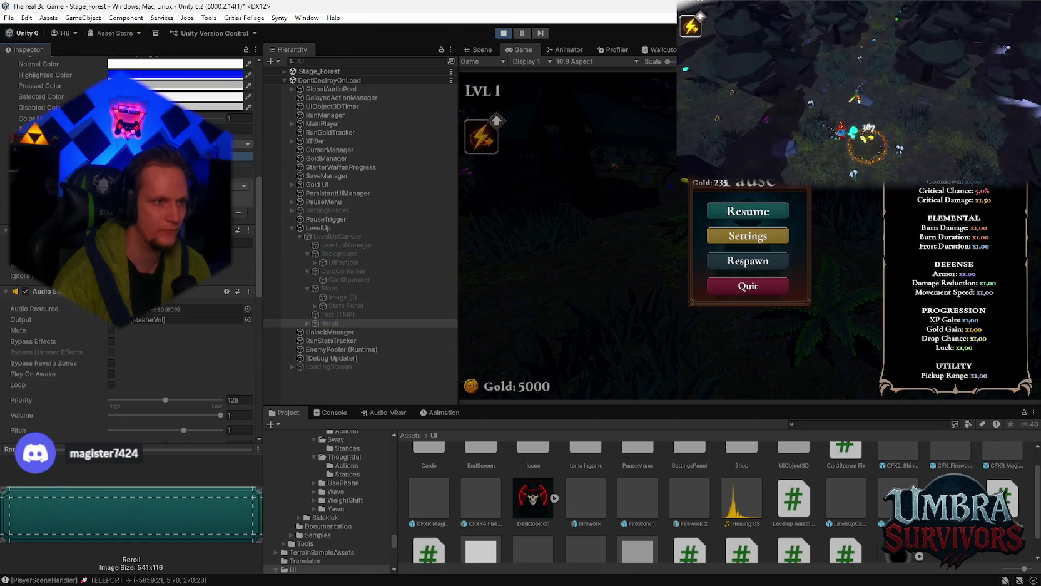
right_click(195, 229)
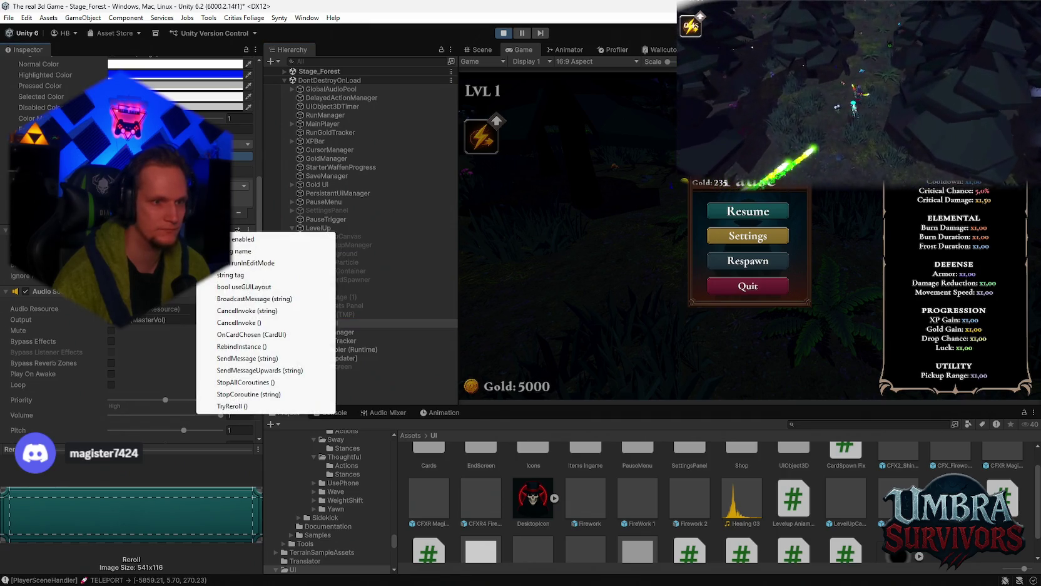
click(269, 406)
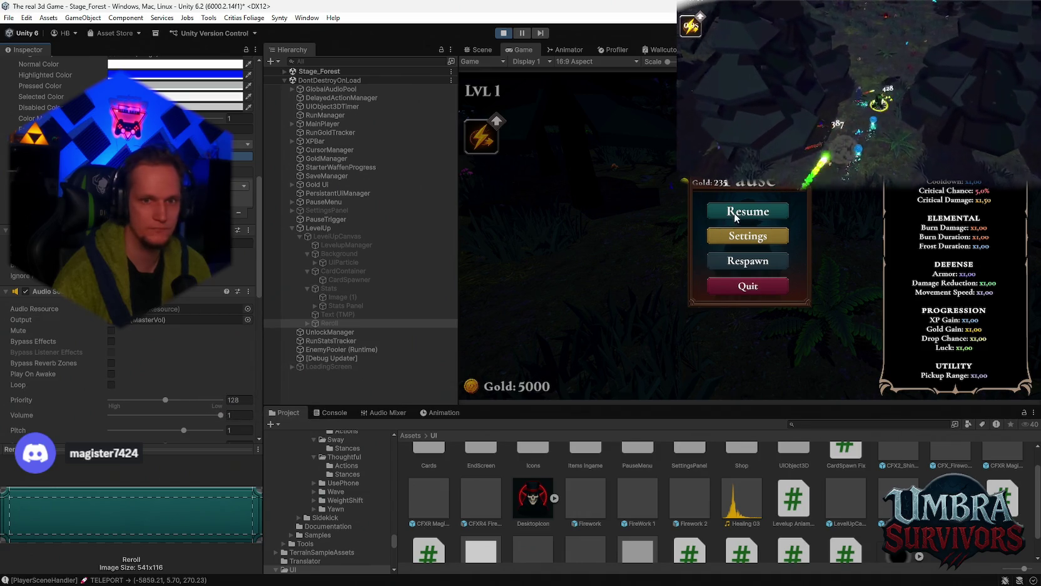
key(Escape)
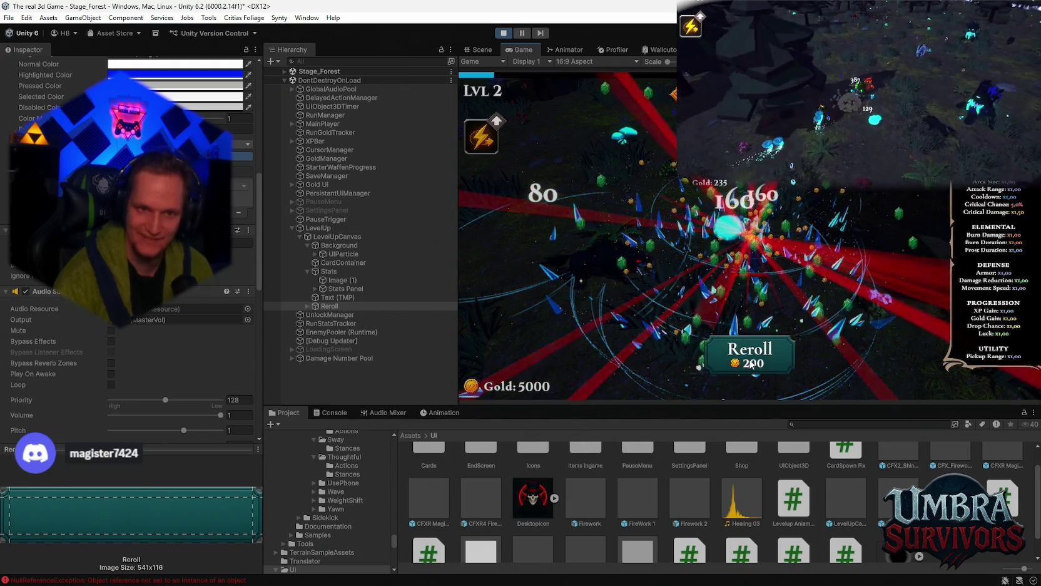
click(329, 411)
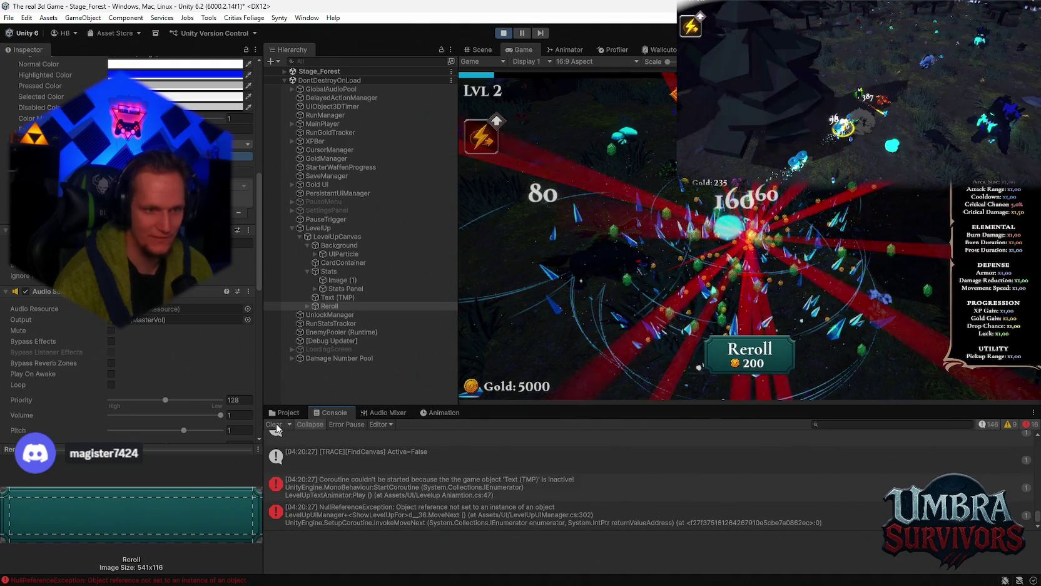
- Clear the NullReferenceException errors from the console and stop play mode
click(274, 424)
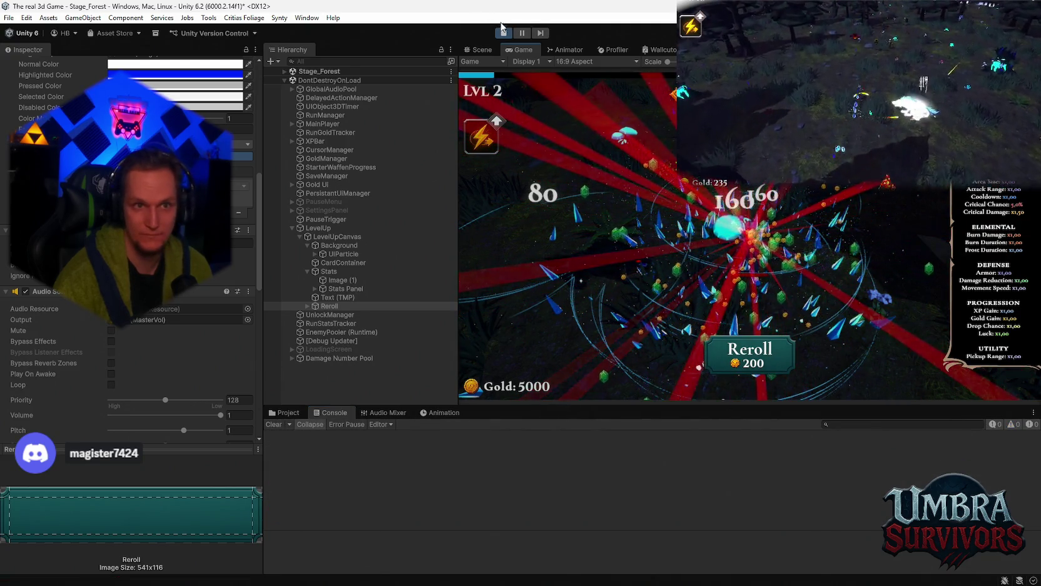
key(ctrl+p)
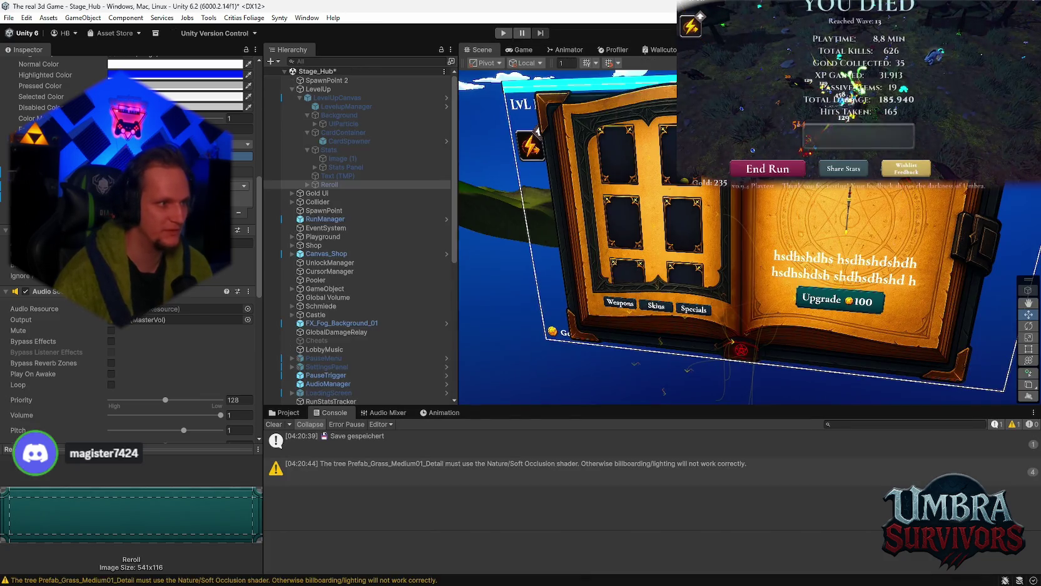
- Save the Stage_Hub scene, clear the console, and start a new play test in the hub
key(ctrl+s)
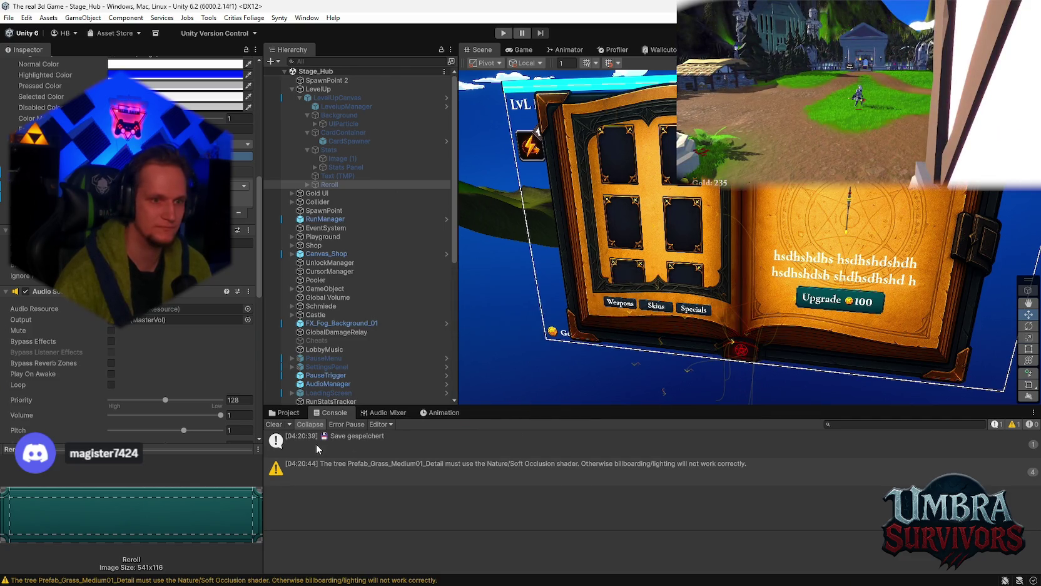
click(275, 423)
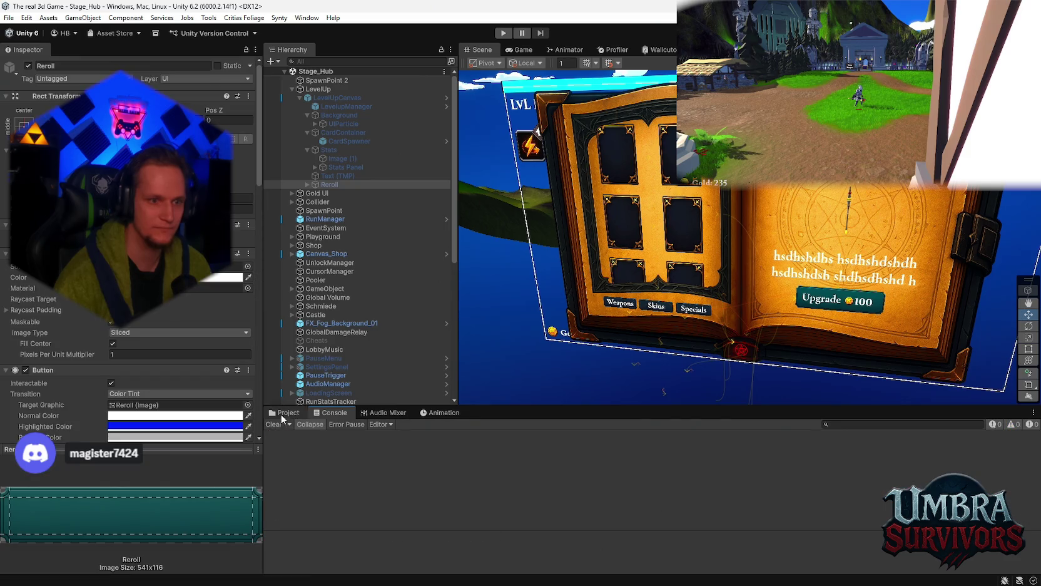
click(283, 413)
click(504, 36)
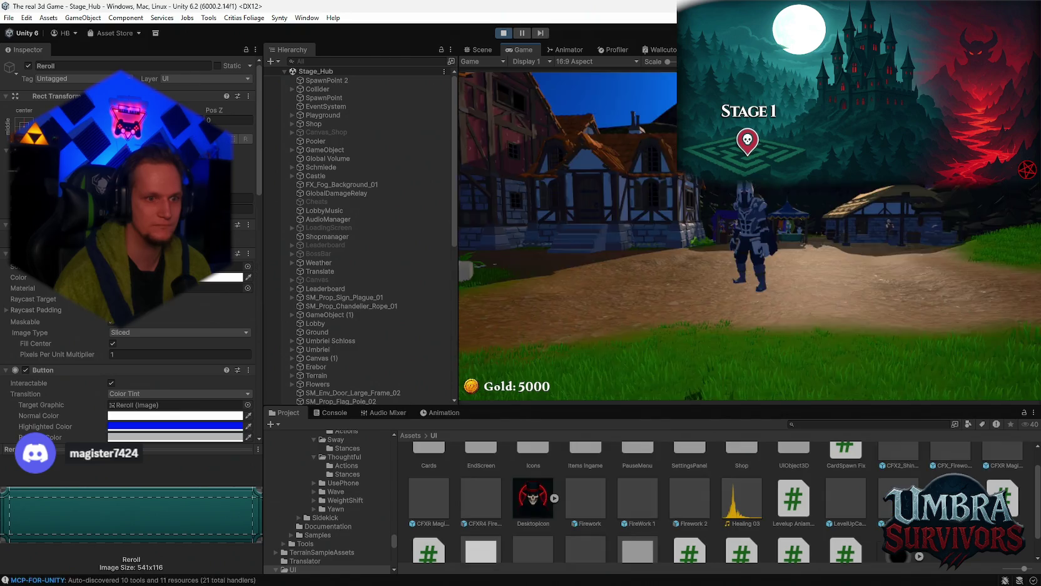
- Run through the hub into the Stage 1 portal and play until level 2's cards appear
key(w)
key(w)
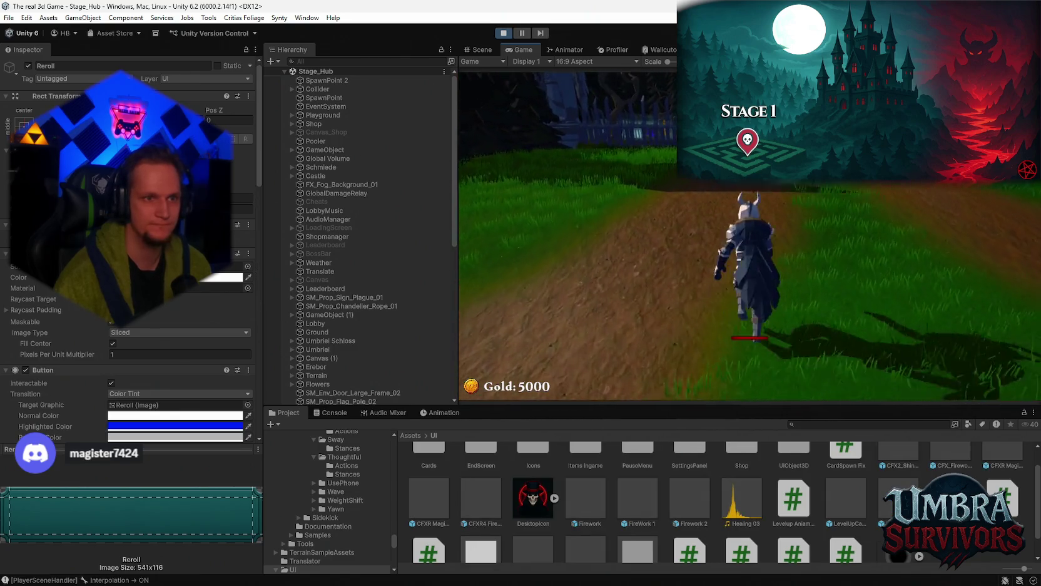
key(w)
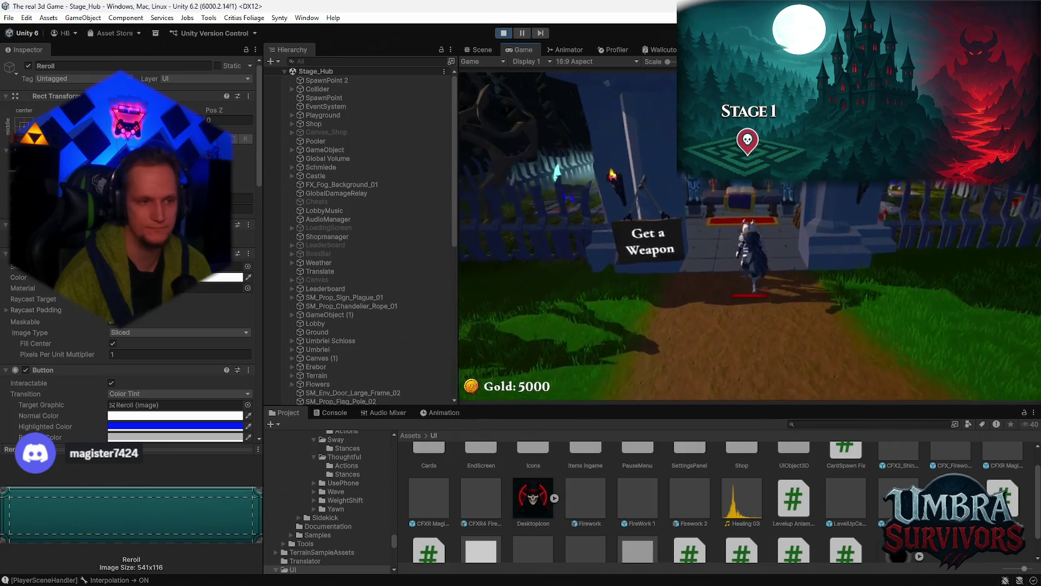
key(Escape)
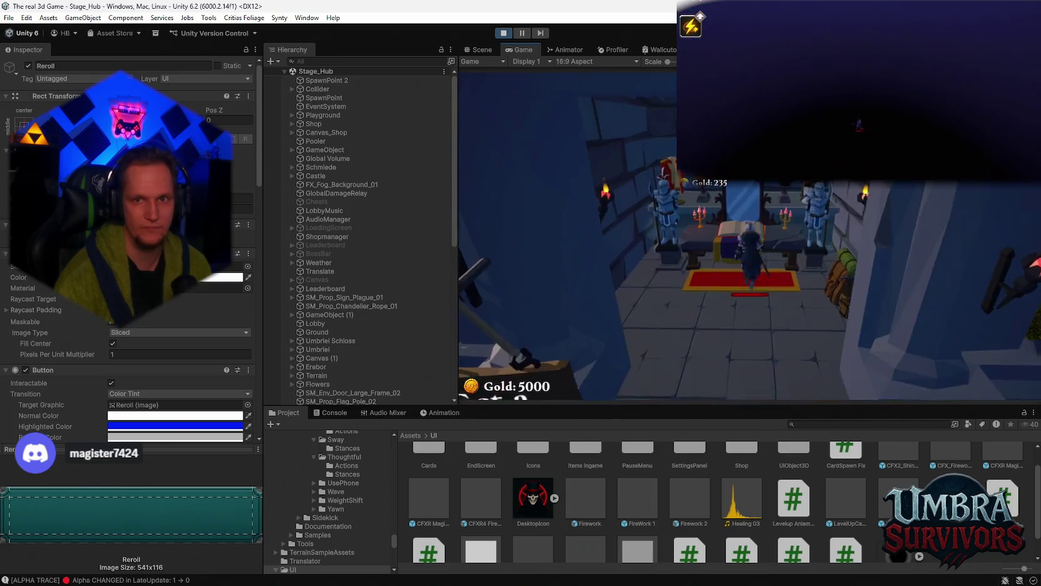
key(s)
key(Escape)
key(w)
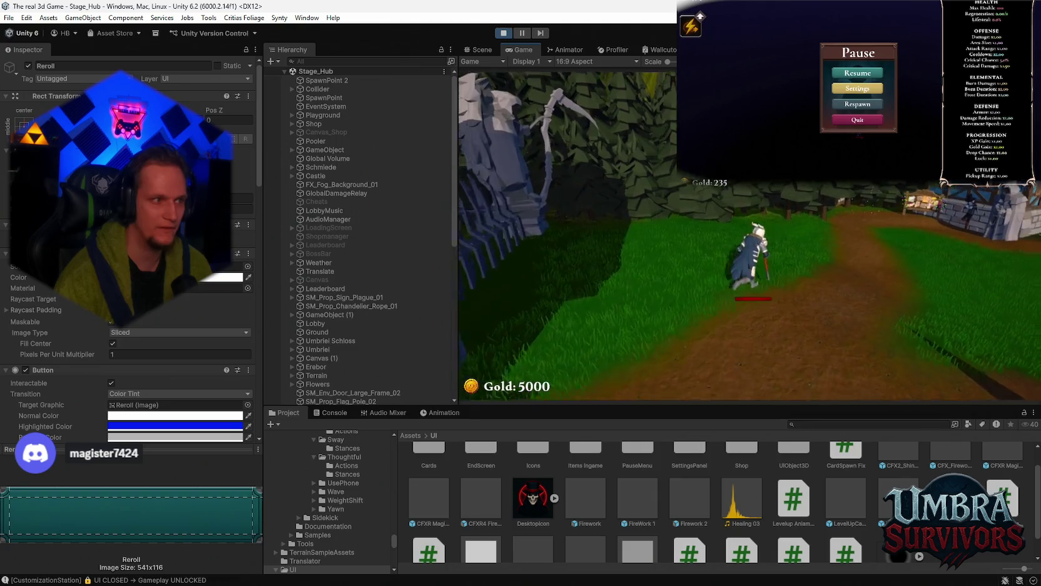
key(w)
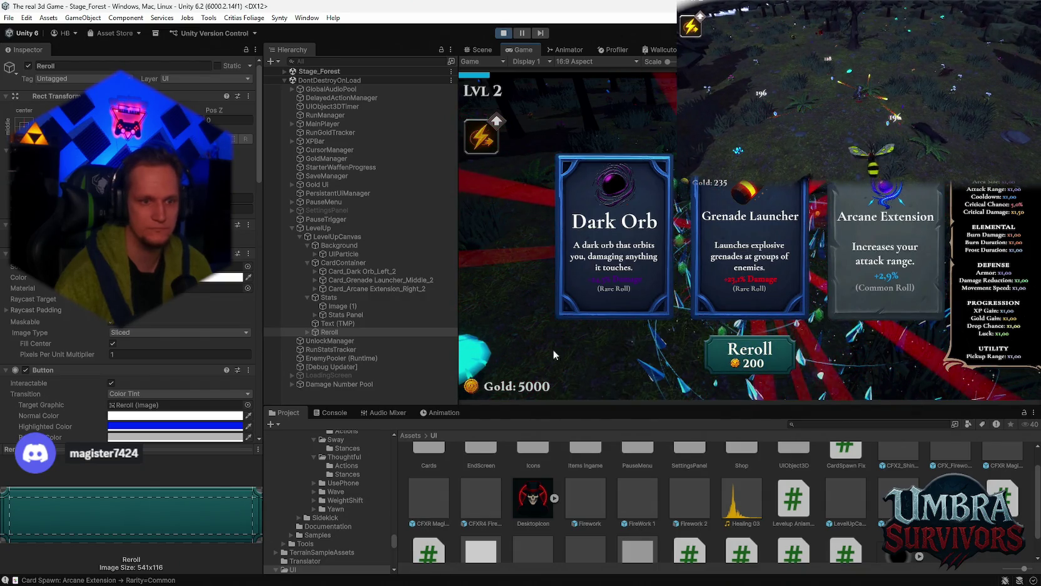
click(330, 413)
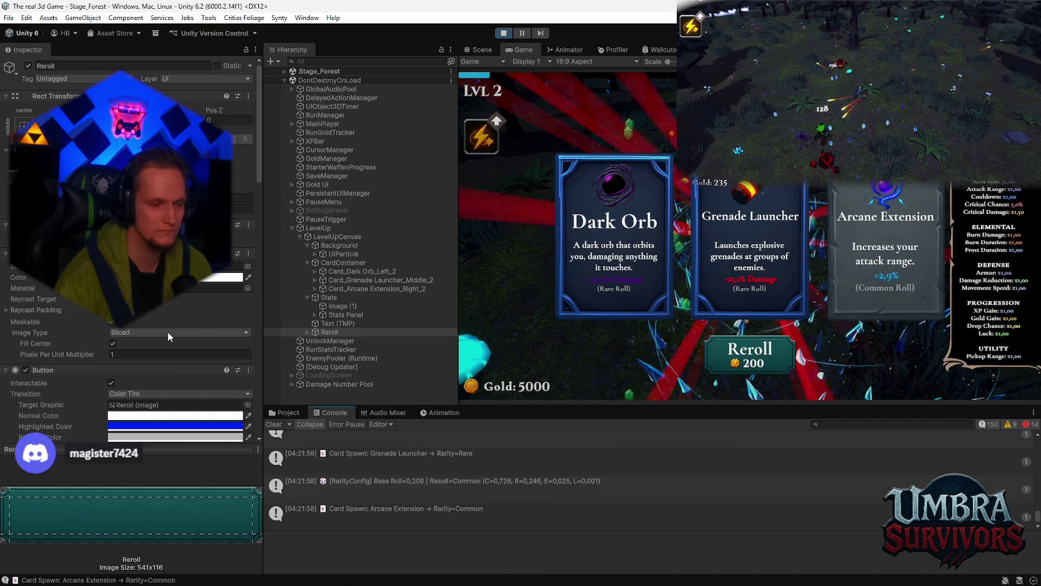
scroll(168, 336, down, 10)
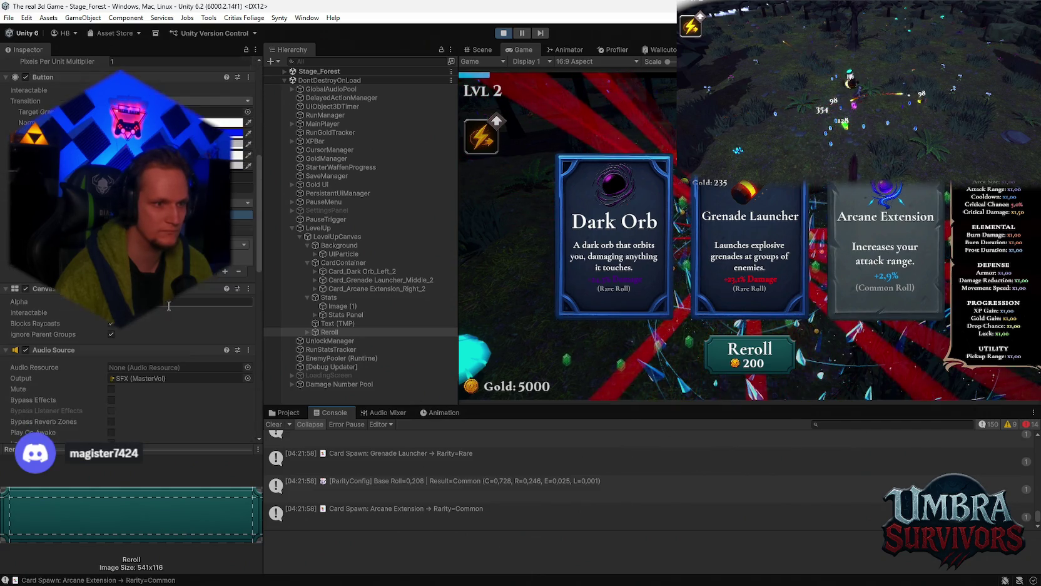
scroll(176, 309, up, 1)
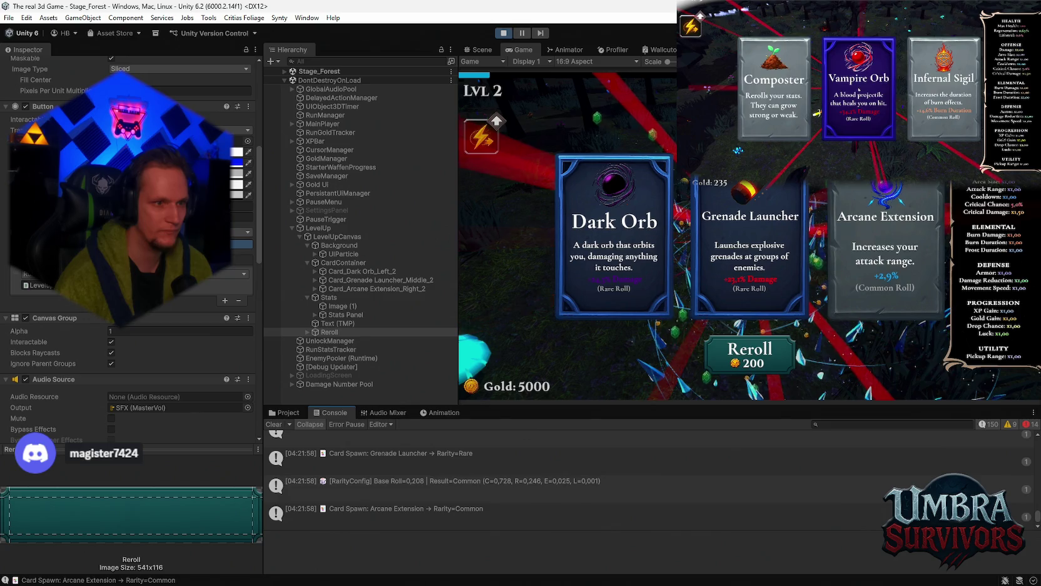
click(859, 89)
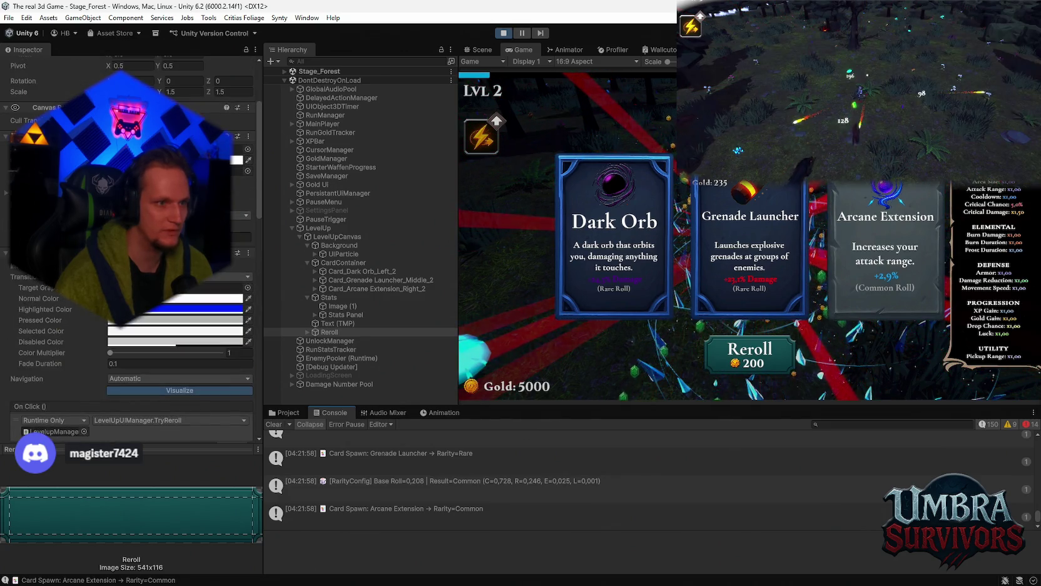
scroll(131, 282, down, 5)
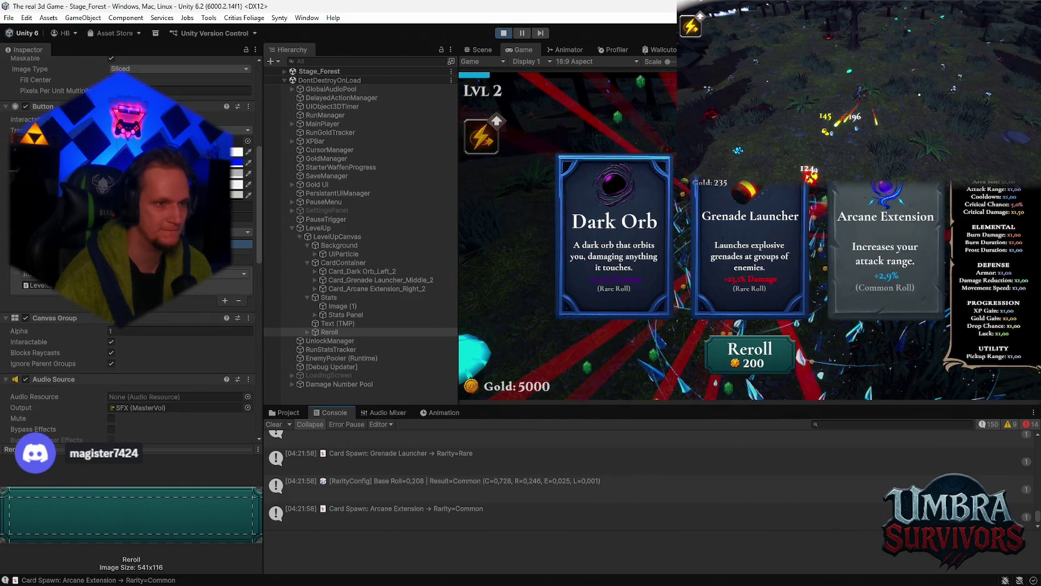
key(Escape)
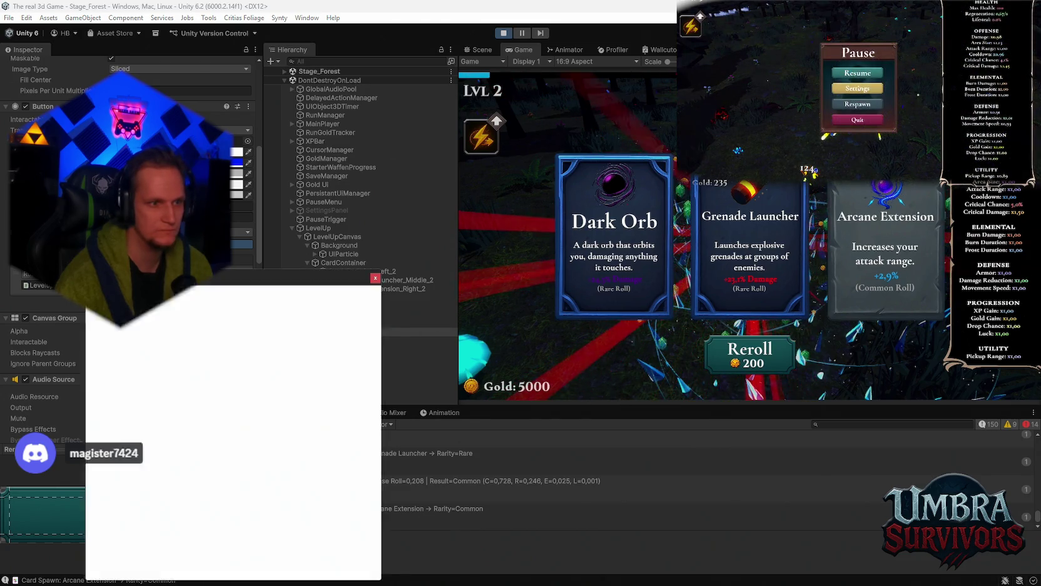
click(330, 333)
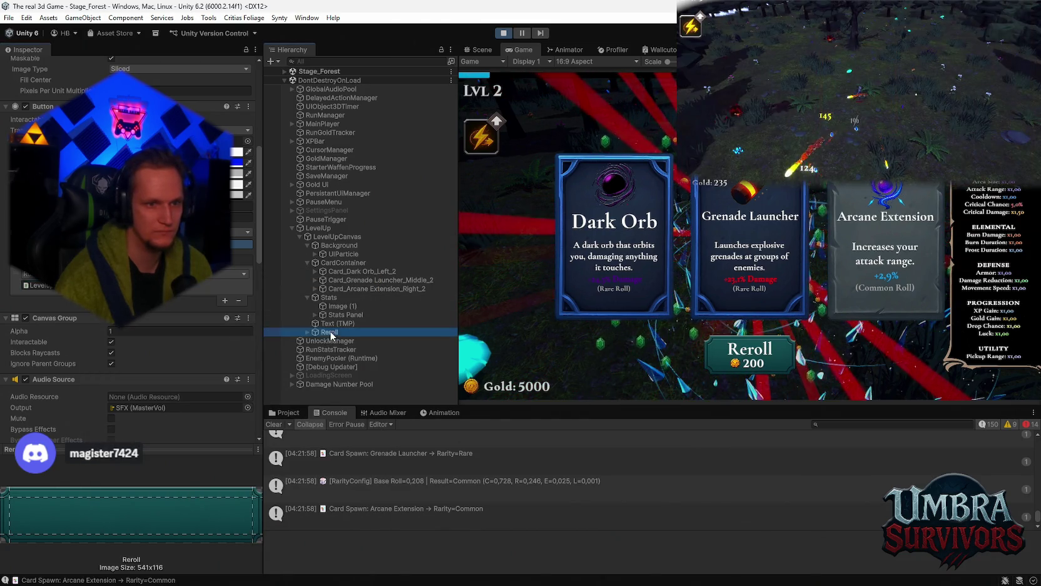
- Expand Reroll to show its children, inspect its Text (TMP) label, and try the button in Game view
key(Right)
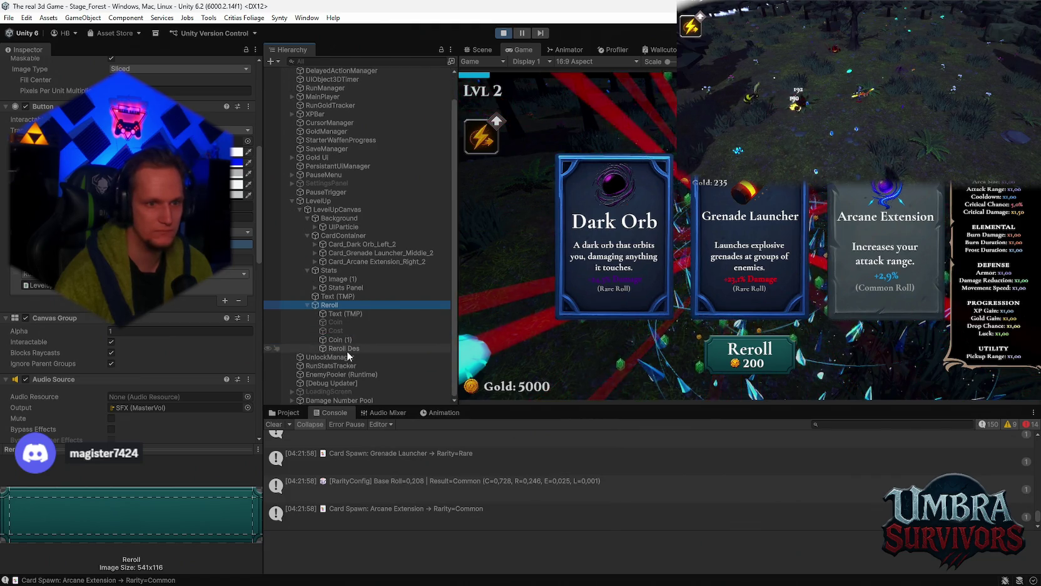
click(348, 349)
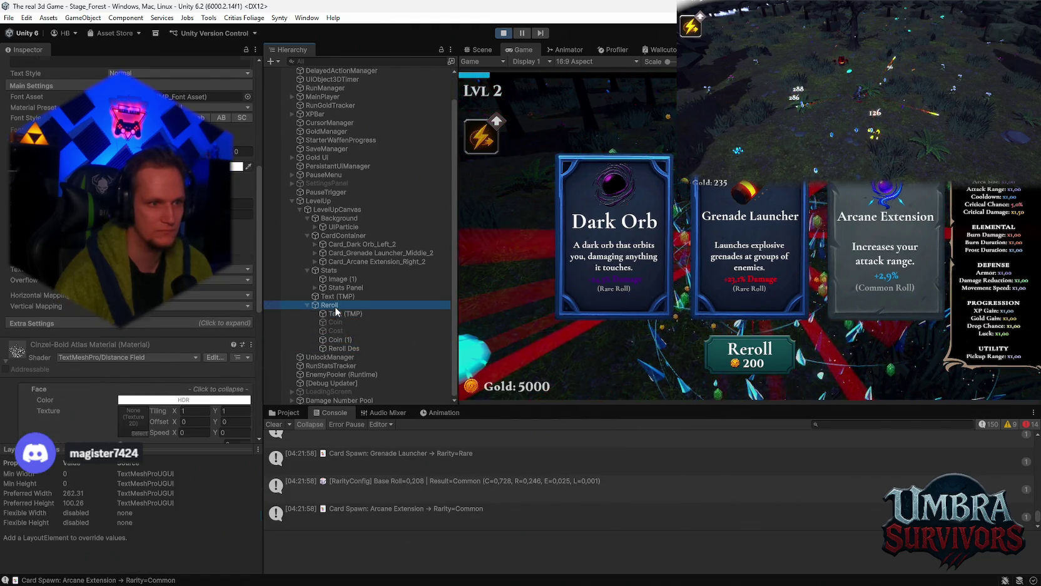
click(720, 348)
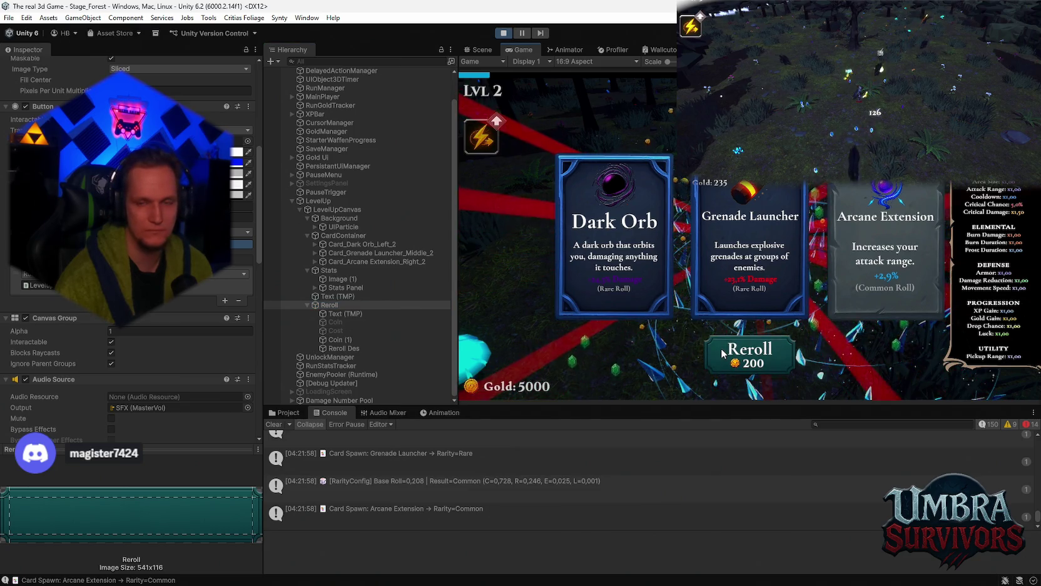
- Inspect LevelUpCanvas, Background, CardContainer and the parent LevelUp, then retry the Reroll button
click(345, 239)
click(329, 211)
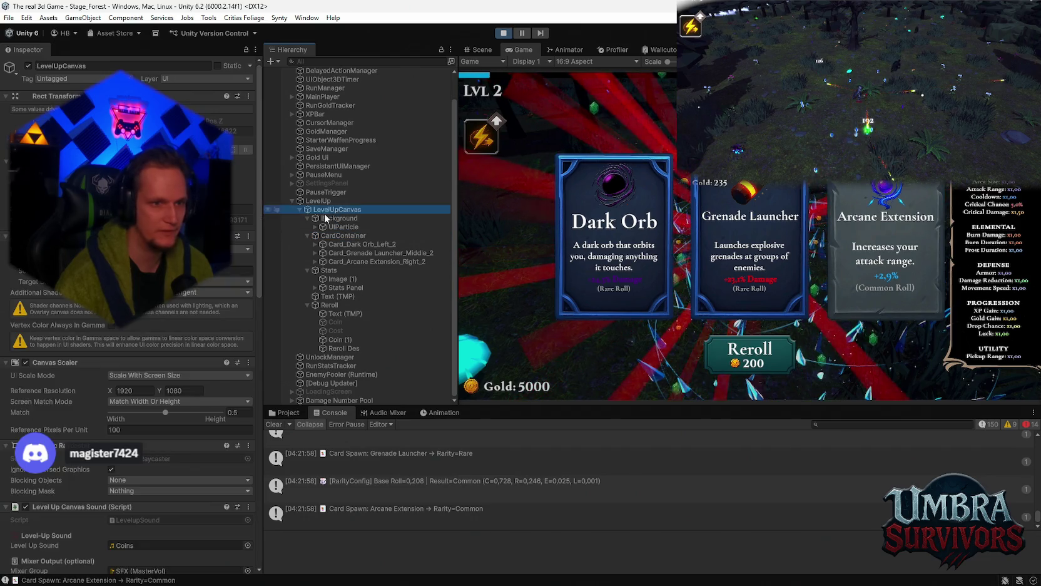
scroll(215, 273, down, 10)
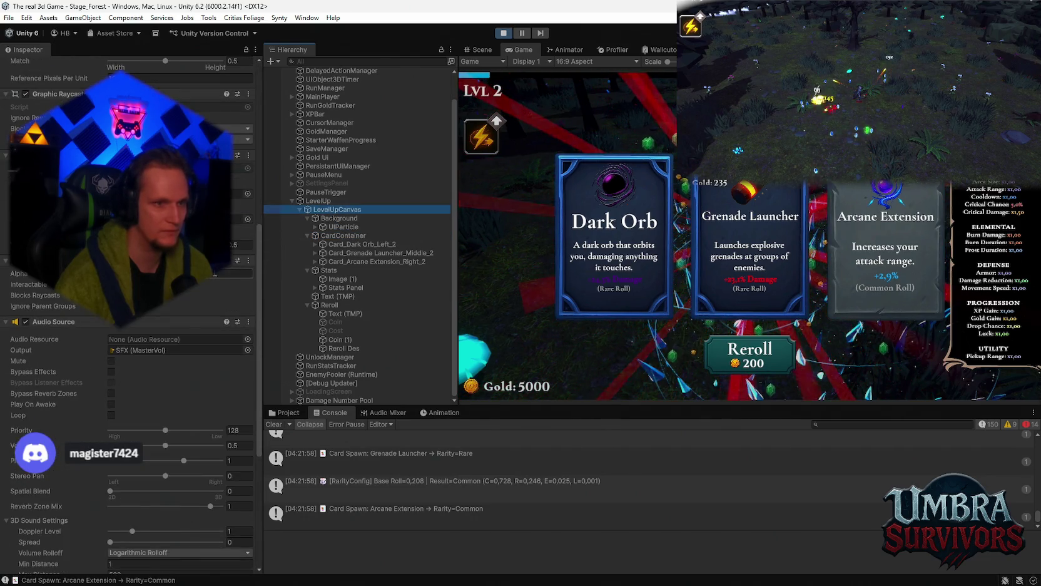
click(338, 218)
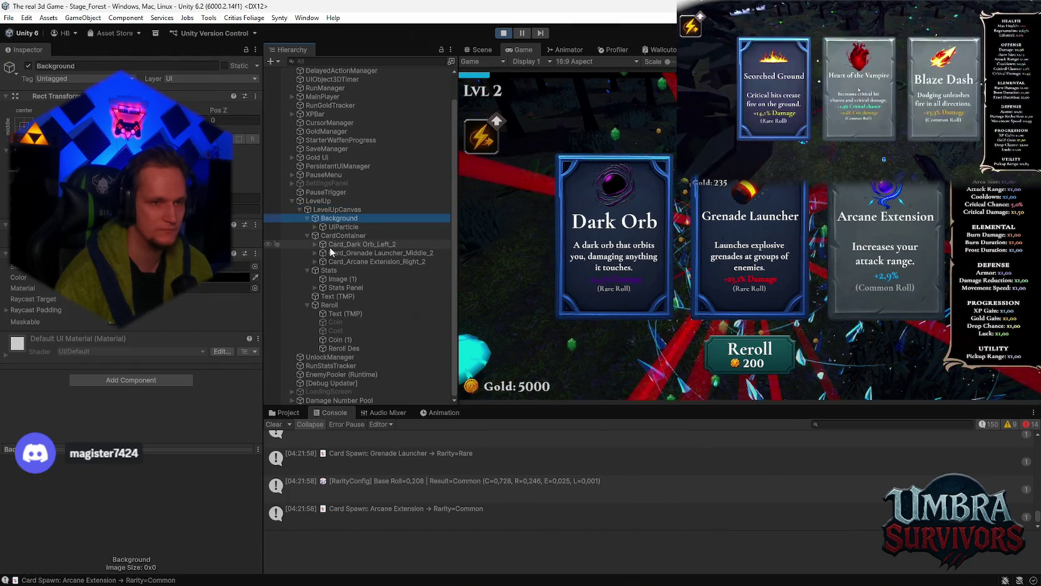
click(344, 236)
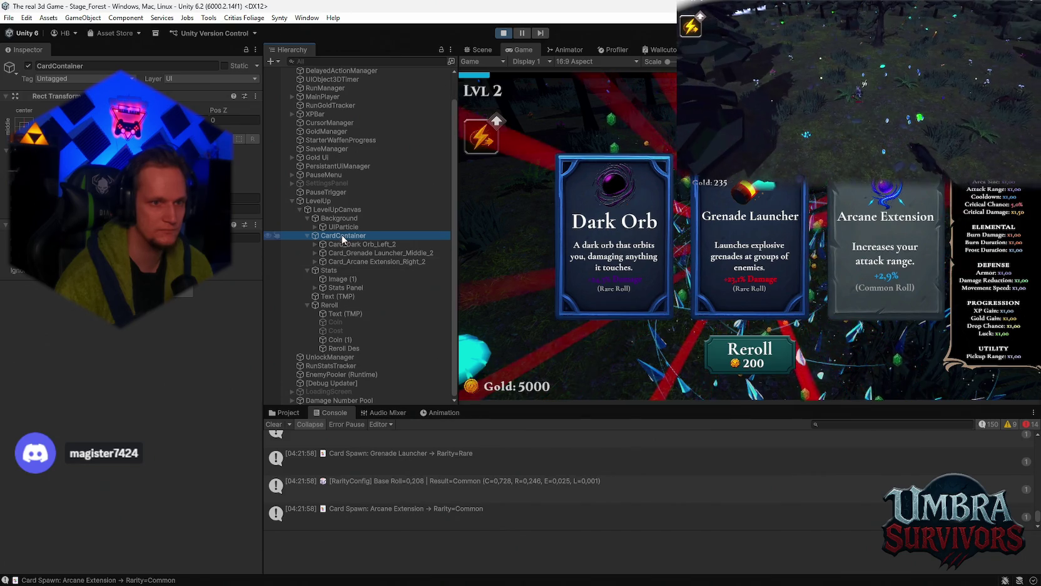
click(328, 210)
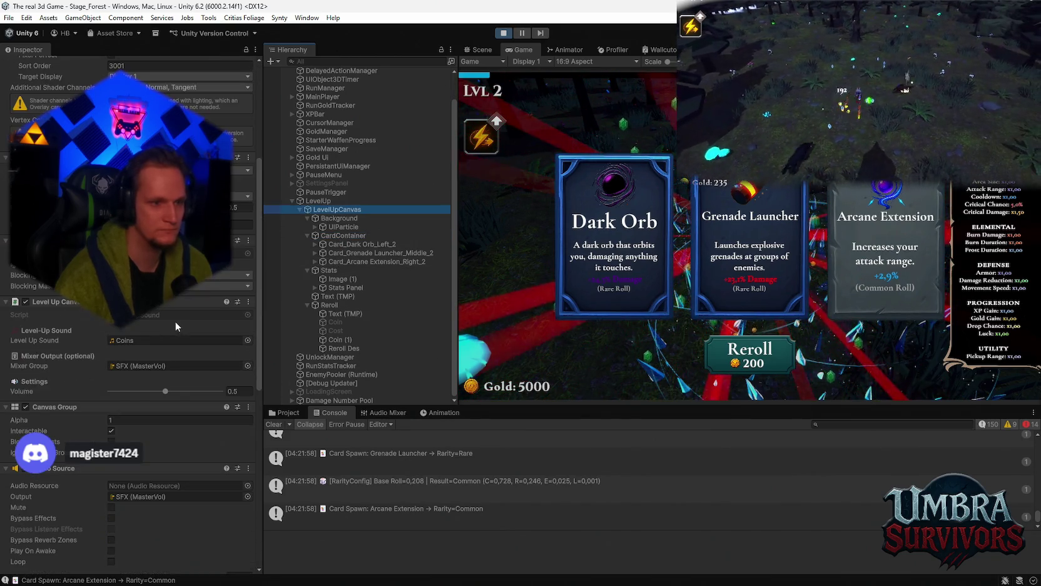
click(318, 201)
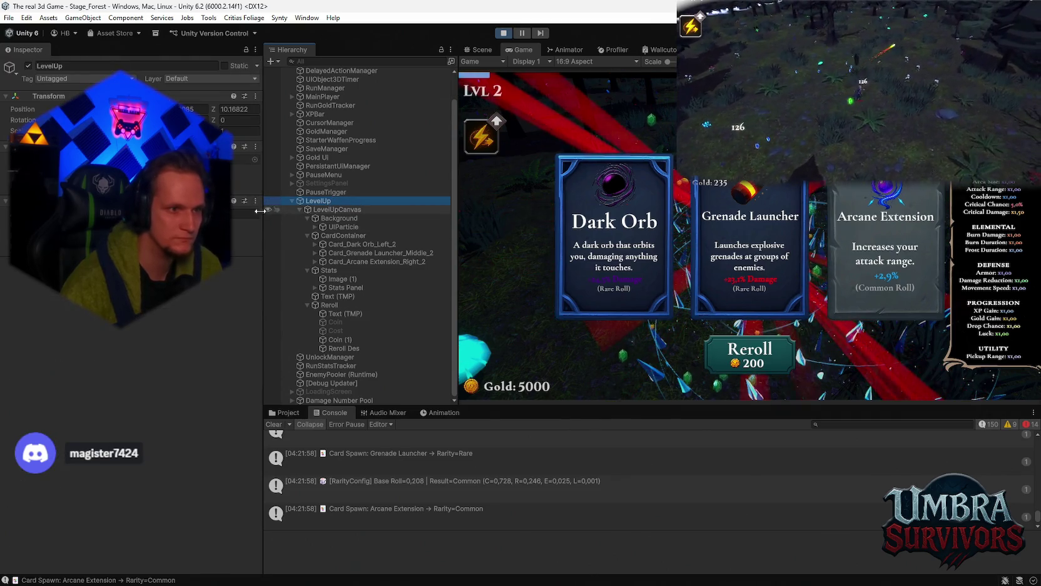
click(727, 358)
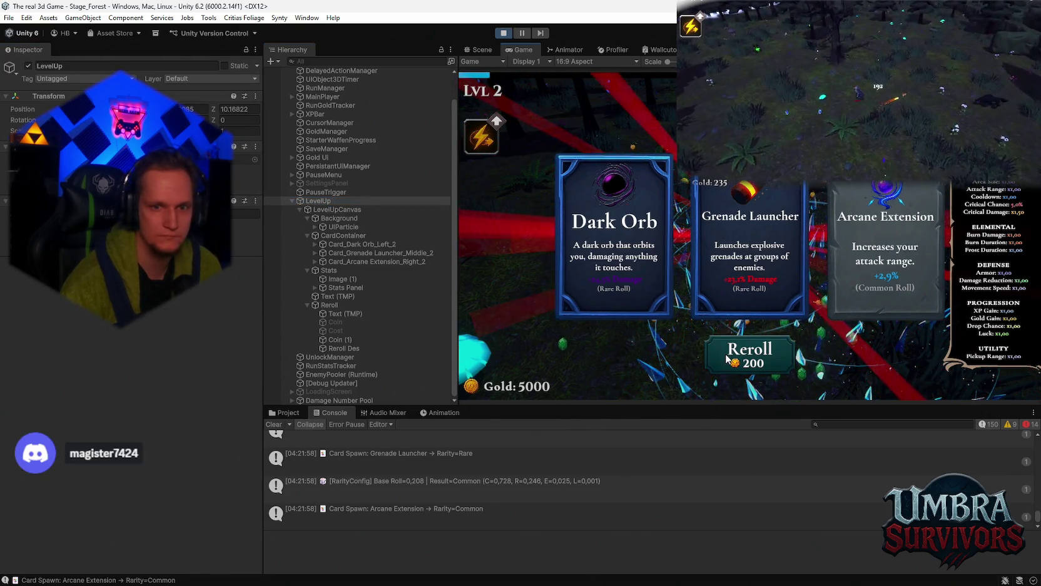
- Review LevelUpCanvas, Background, CardContainer, the Dark Orb card and Stats Panel, then reselect Reroll
click(353, 211)
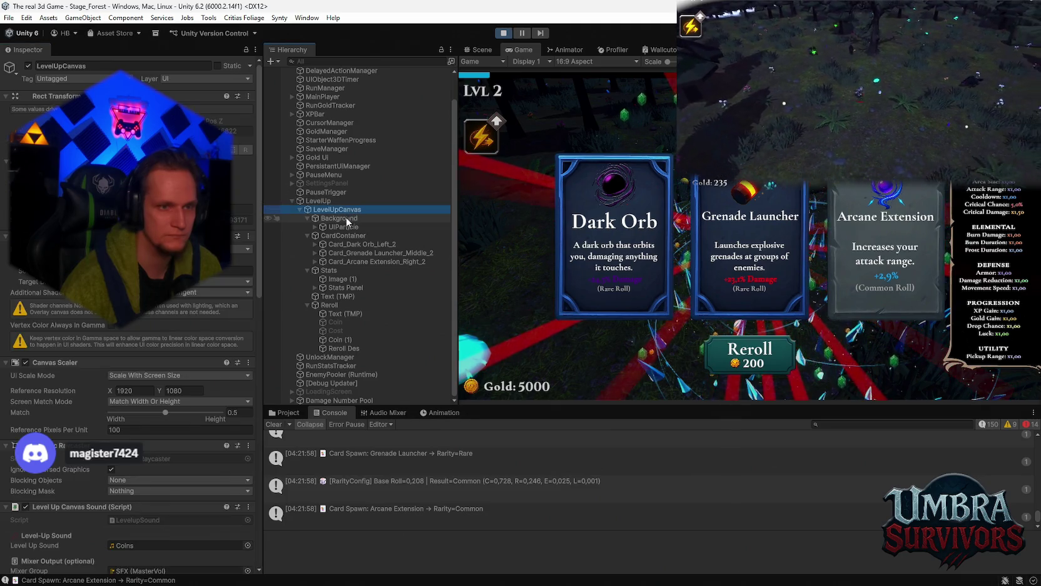
click(344, 218)
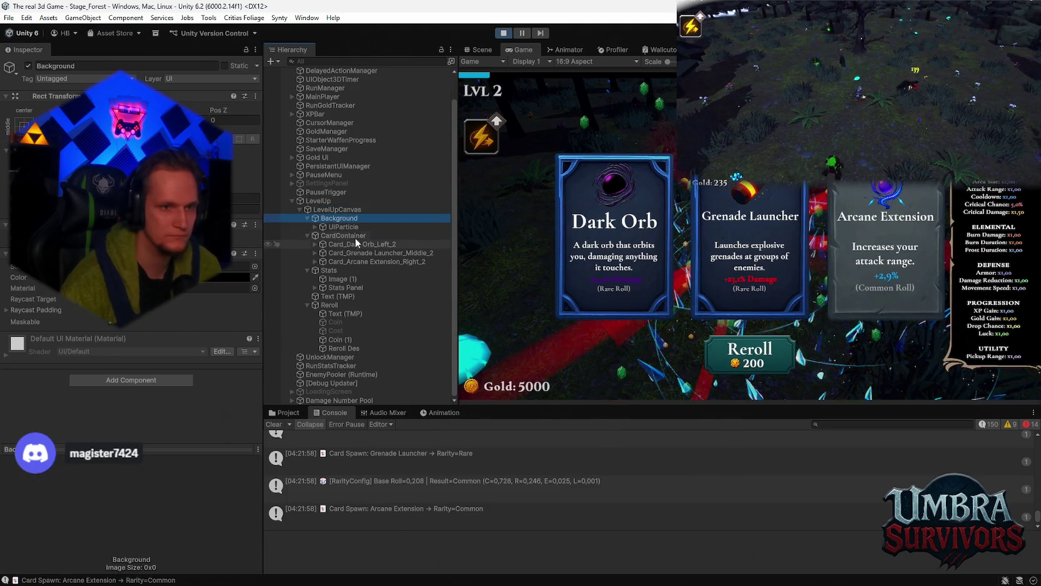
click(354, 237)
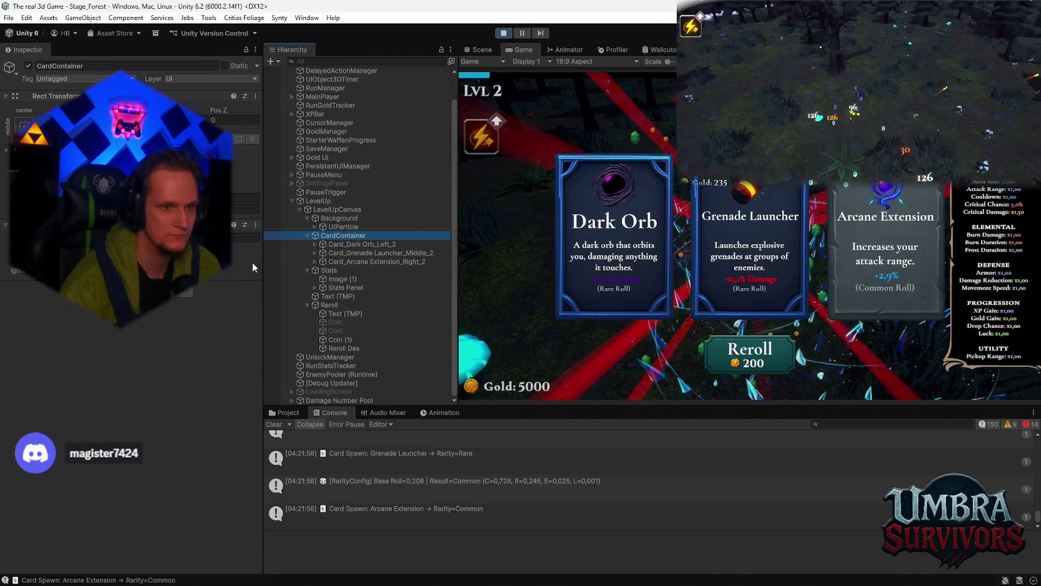
click(342, 245)
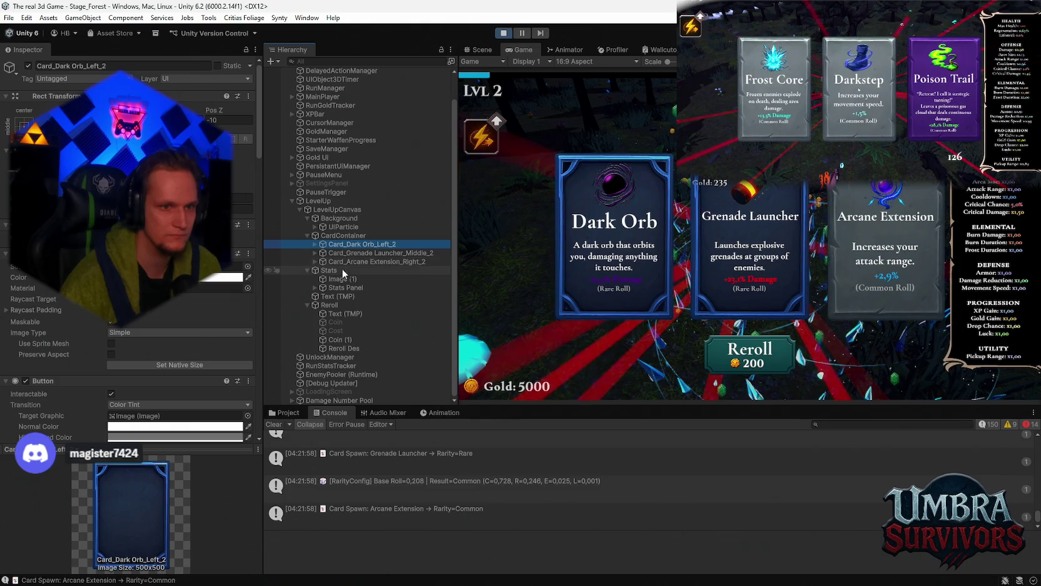
click(344, 286)
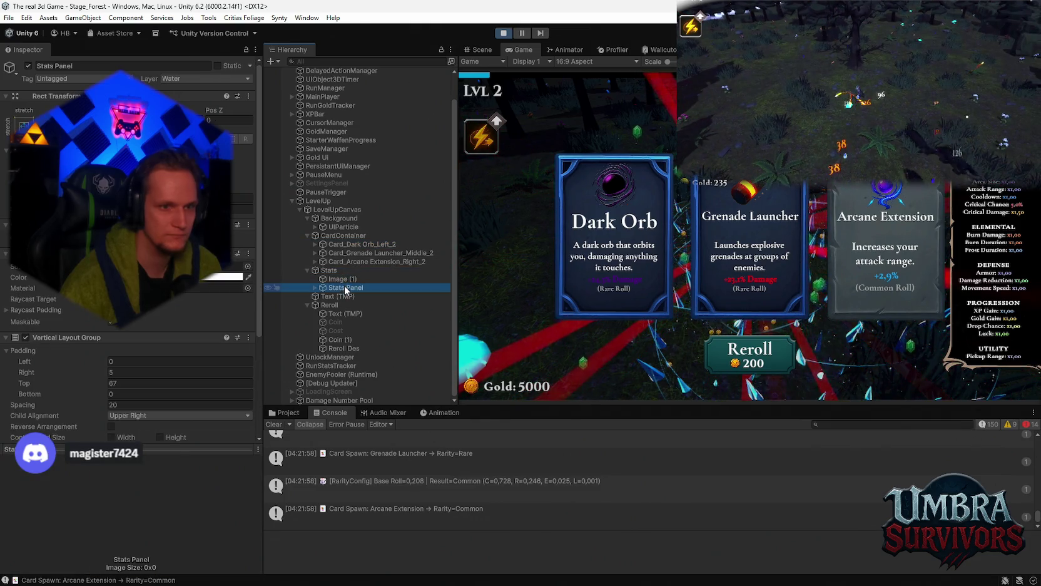
click(331, 305)
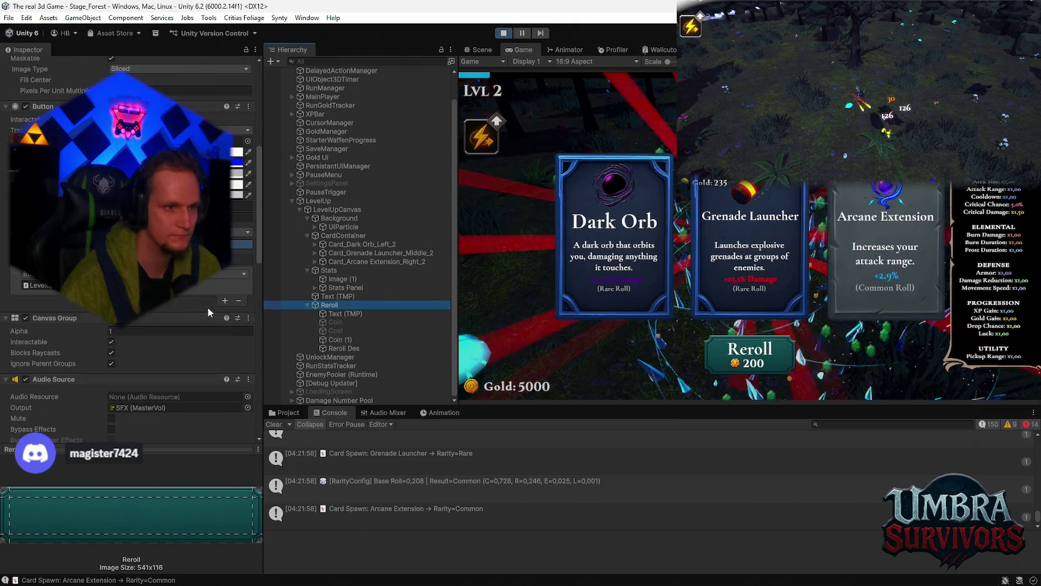
scroll(207, 307, down, 3)
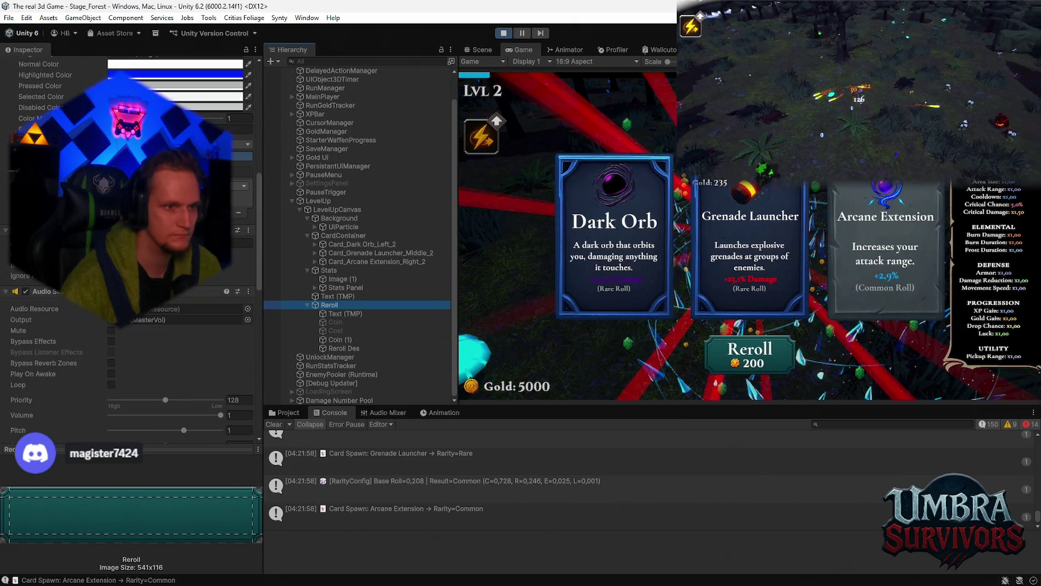
- Confirm Reroll's On Click still calls TryReroll, exit play mode, then pick Infernal Spark in-game
click(219, 226)
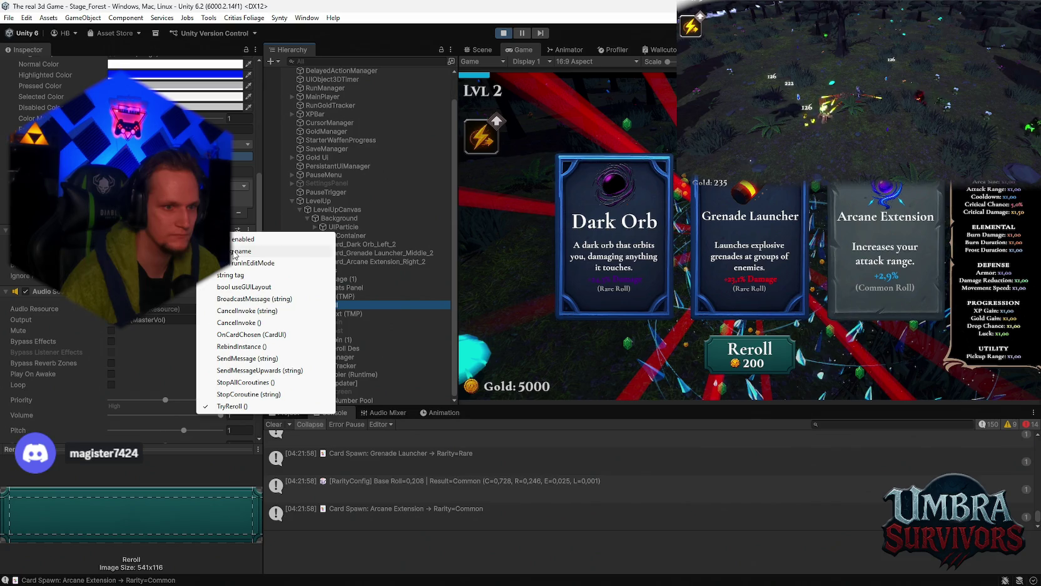
key(Escape)
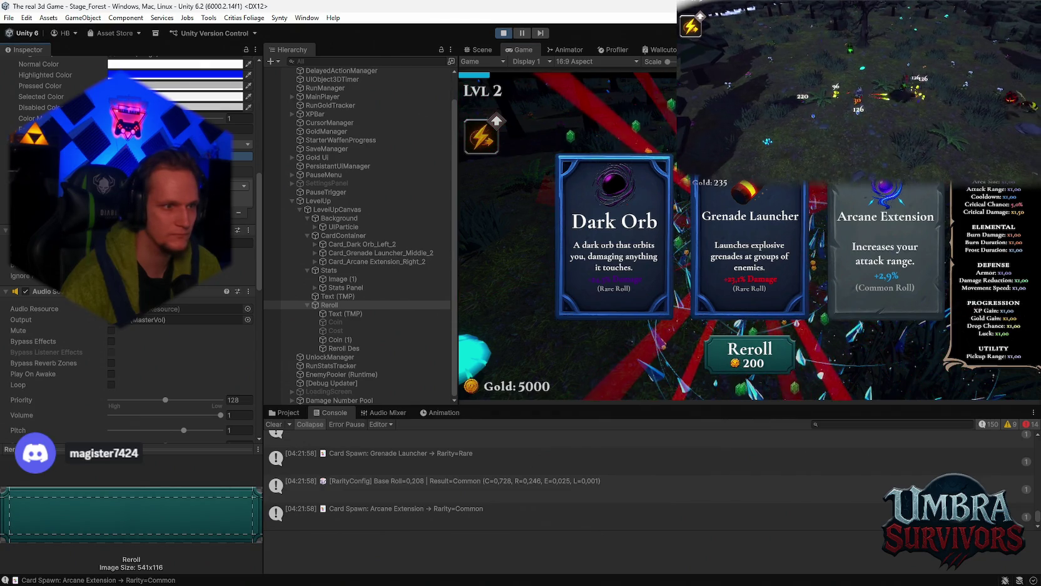
scroll(125, 251, down, 3)
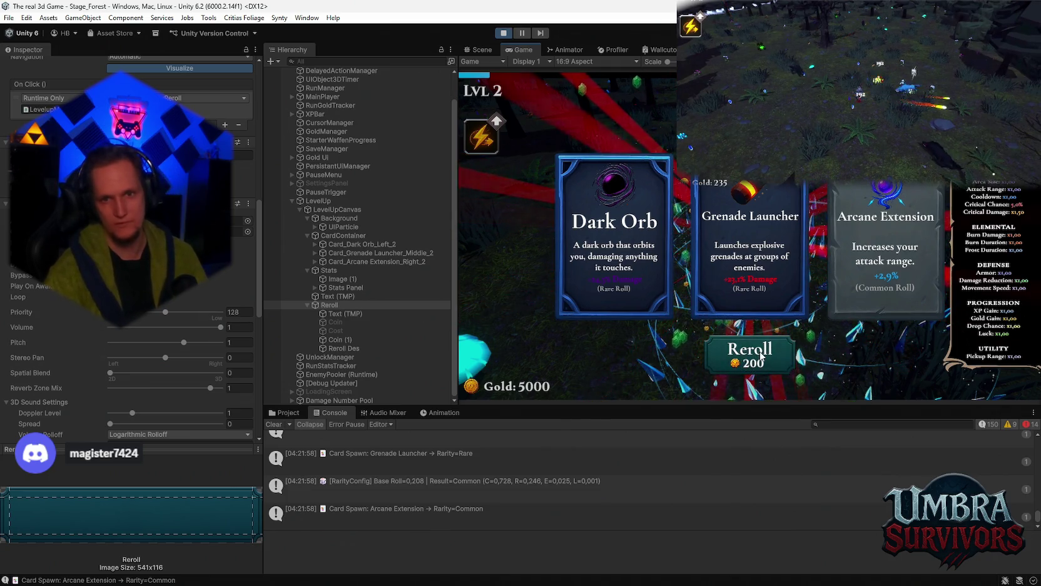
key(ctrl+p)
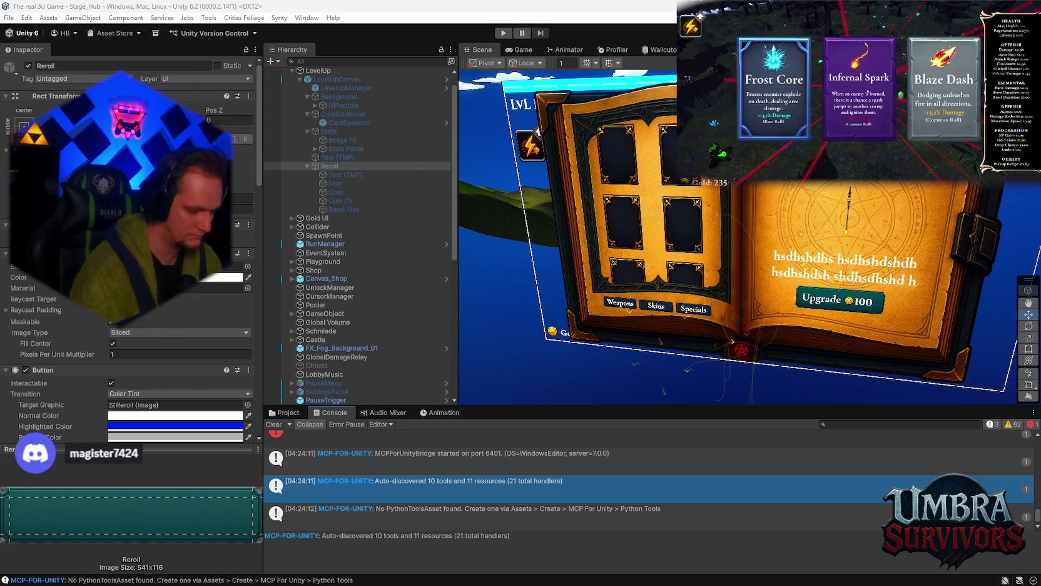
click(866, 91)
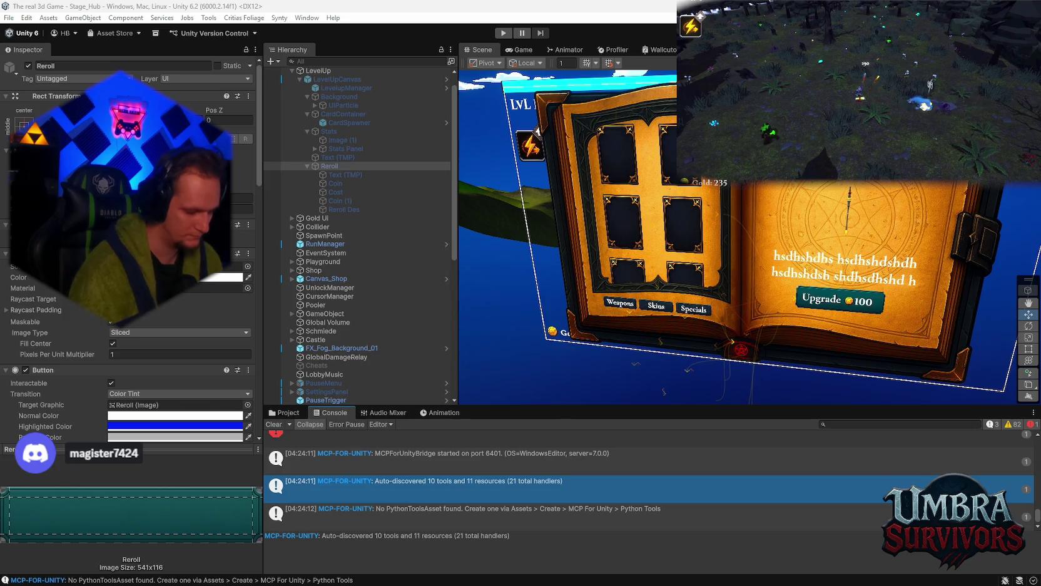
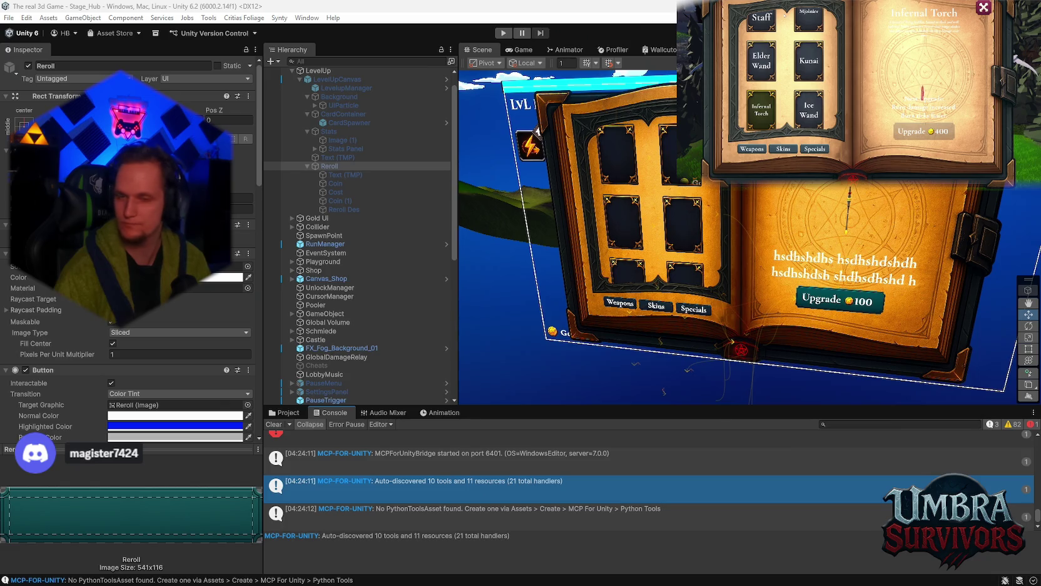
- Select the missing PythonToolsAsset log, then clear all Console messages twice
scroll(761, 32, up, 2)
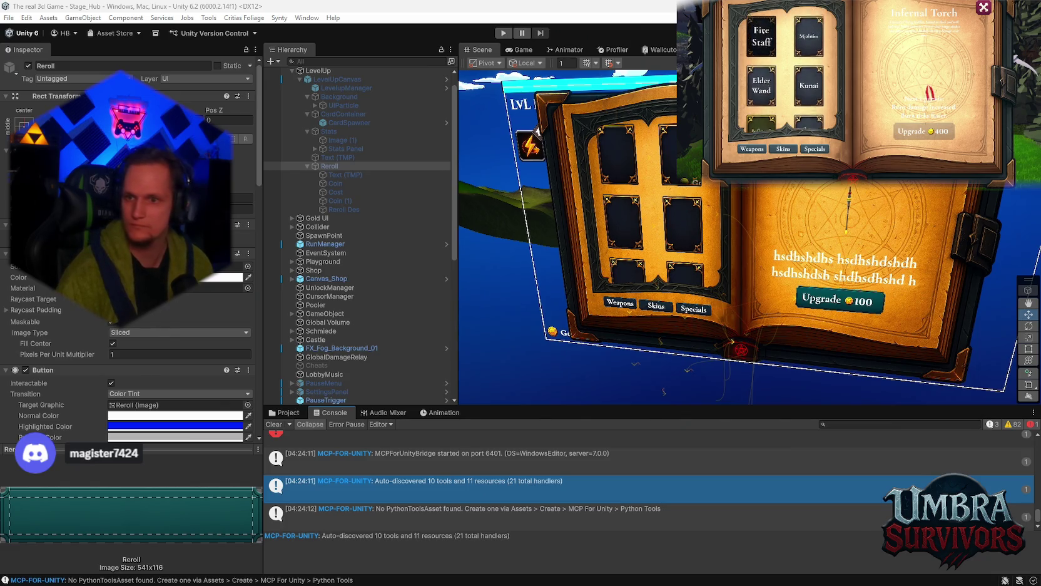
click(761, 32)
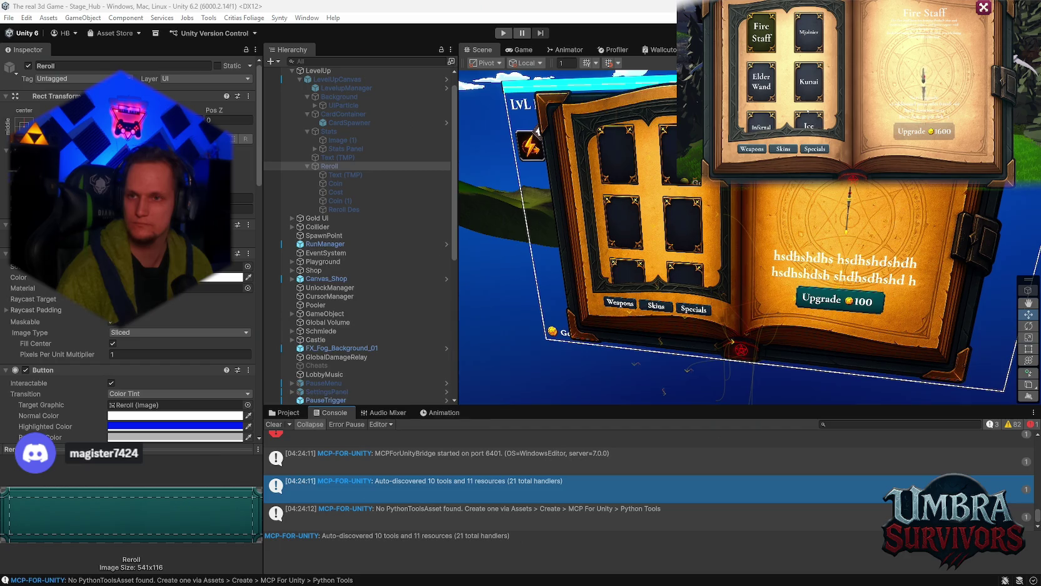
click(831, 504)
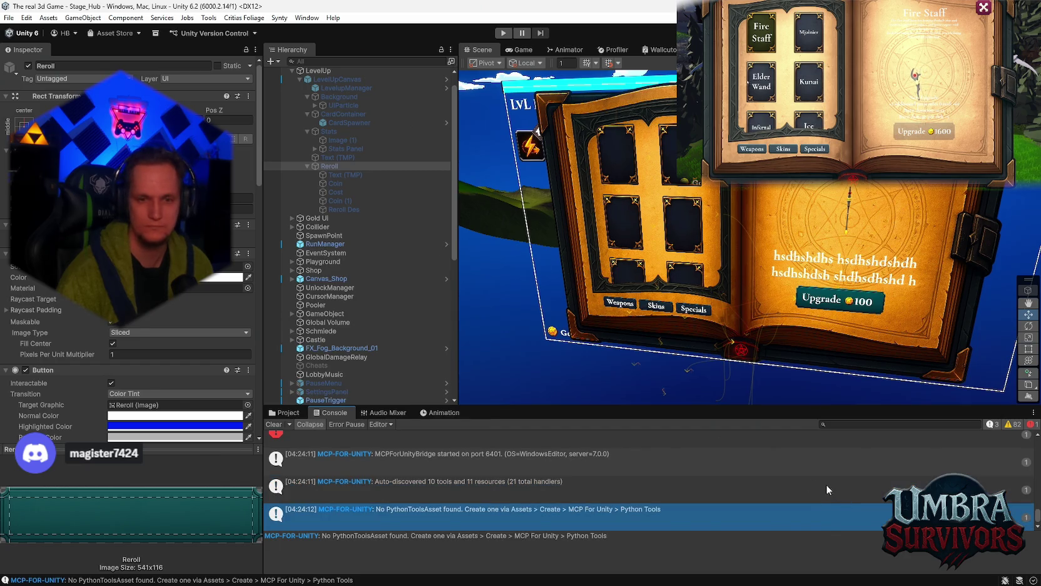
click(274, 424)
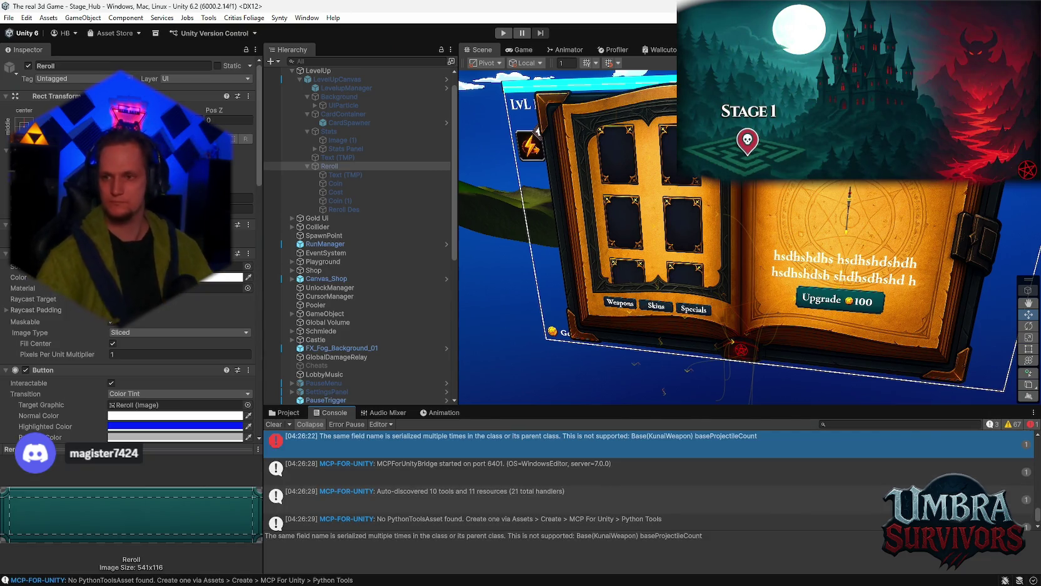
click(272, 426)
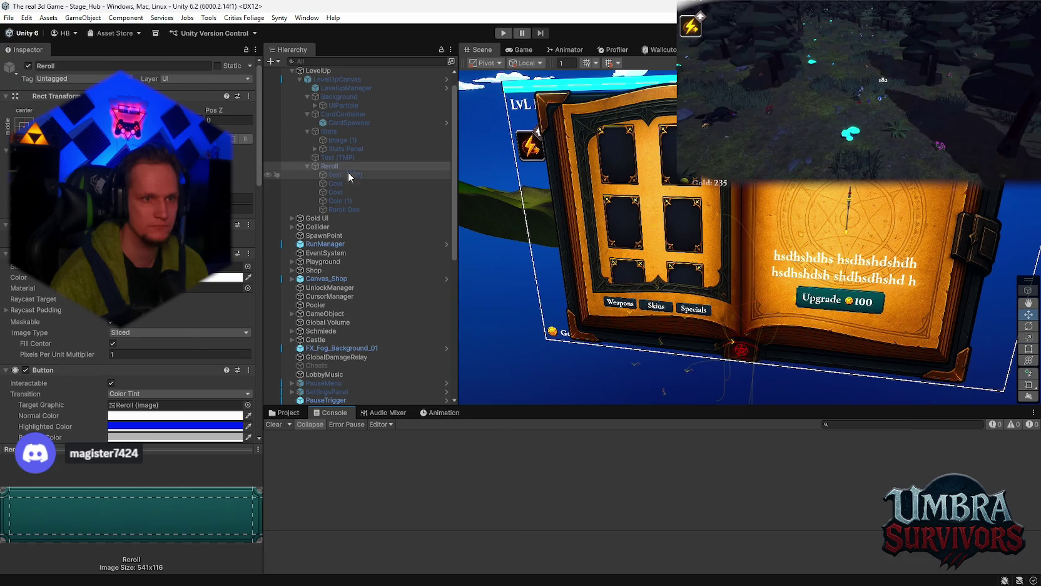
- Remove the TryReroll entry from Reroll's On Click list, then select LevelupManager
scroll(131, 250, down, 3)
scroll(91, 388, down, 2)
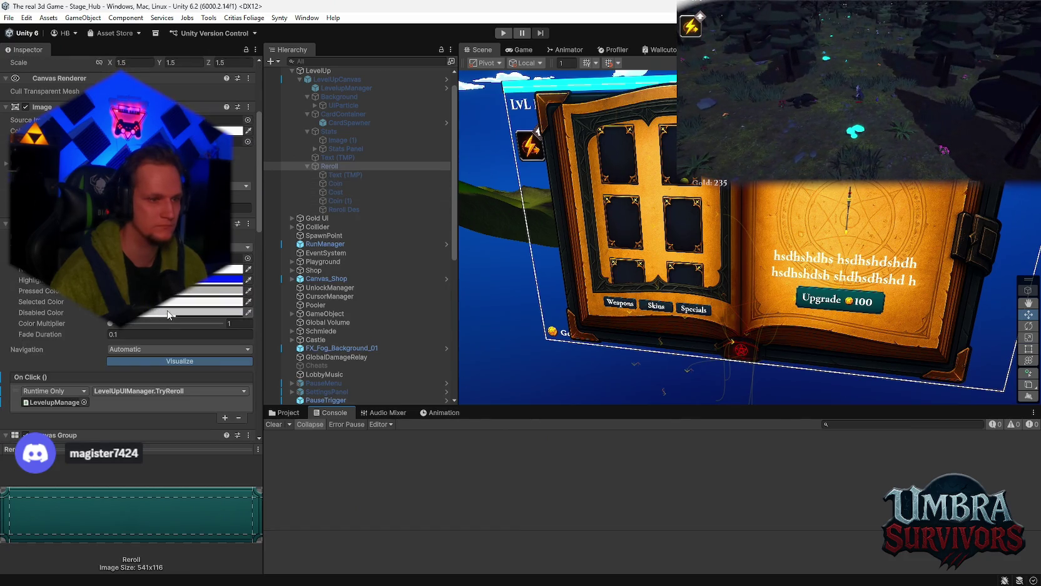
click(239, 417)
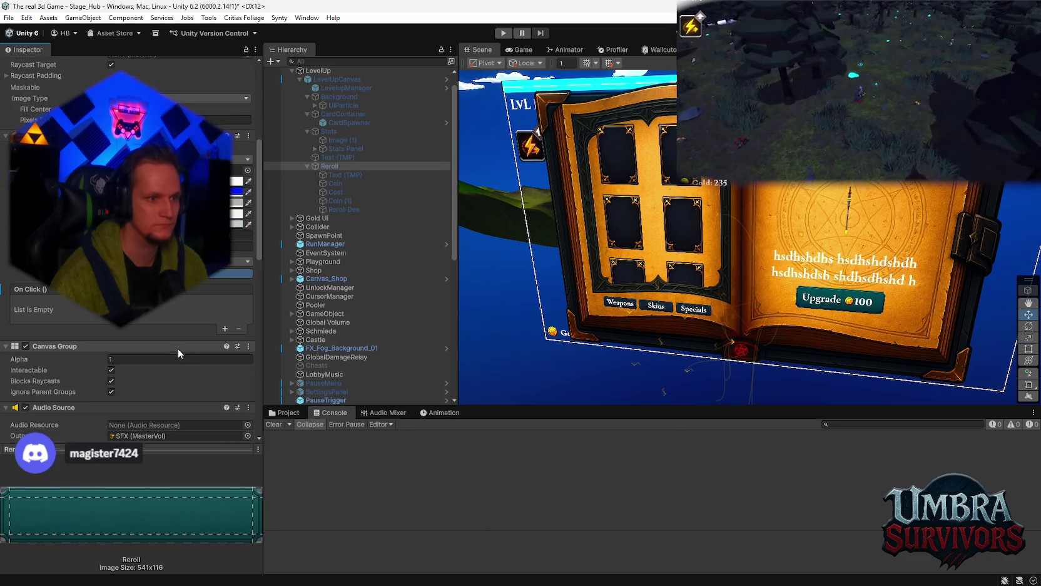
scroll(187, 347, up, 1)
scroll(192, 352, up, 1)
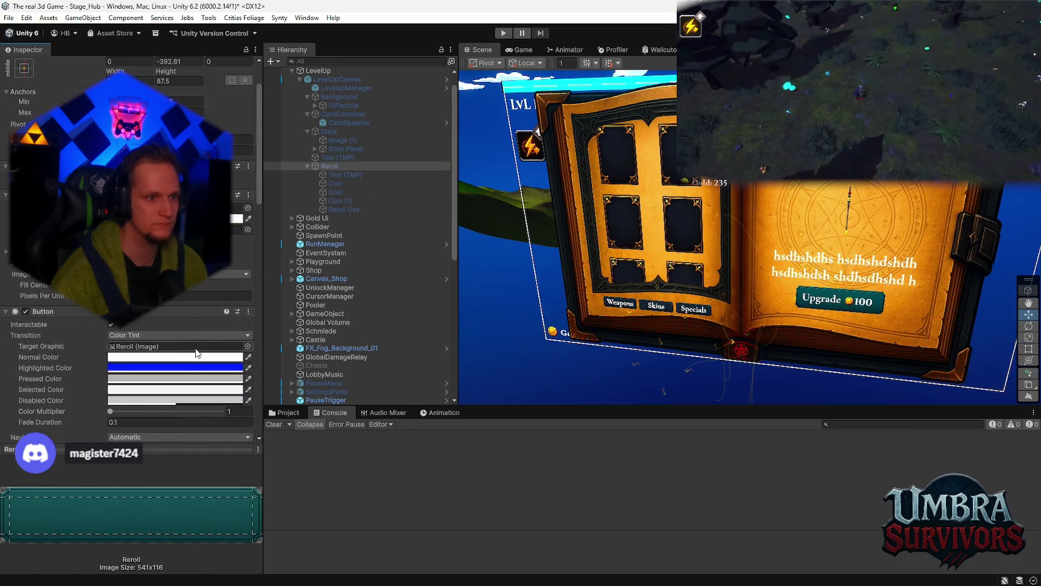
scroll(196, 352, down, 2)
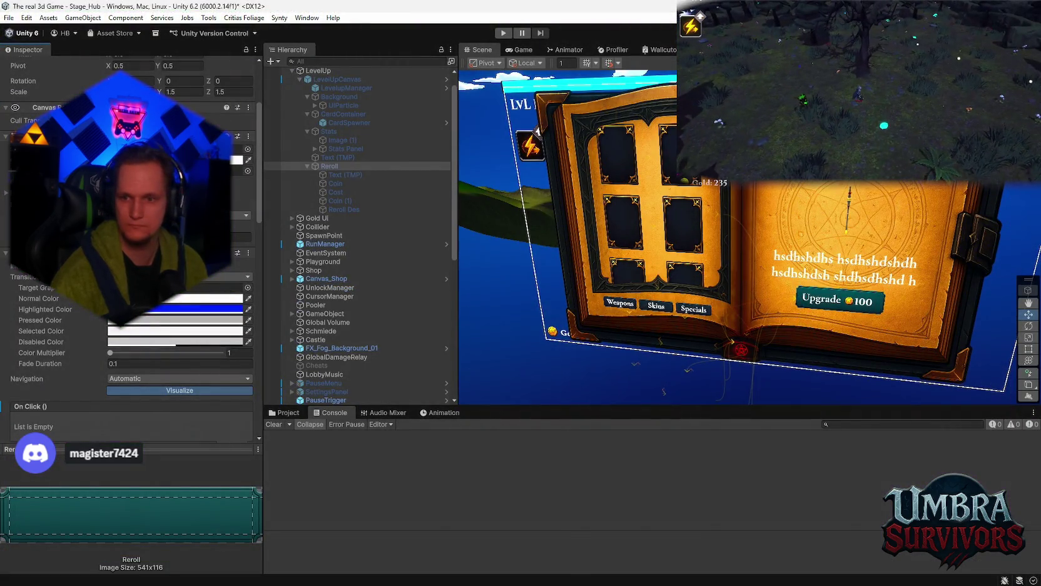
click(344, 87)
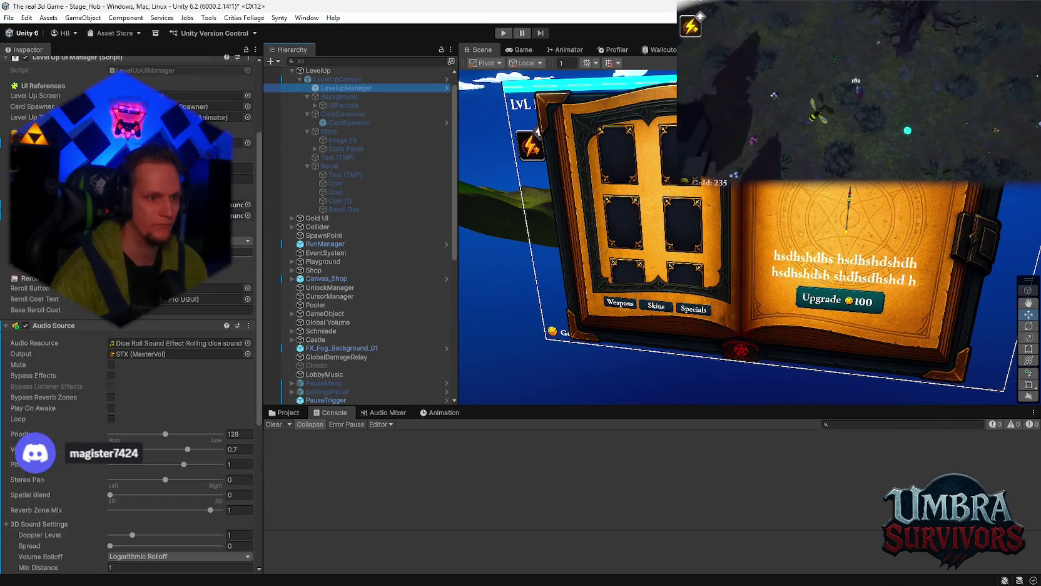
scroll(150, 331, up, 3)
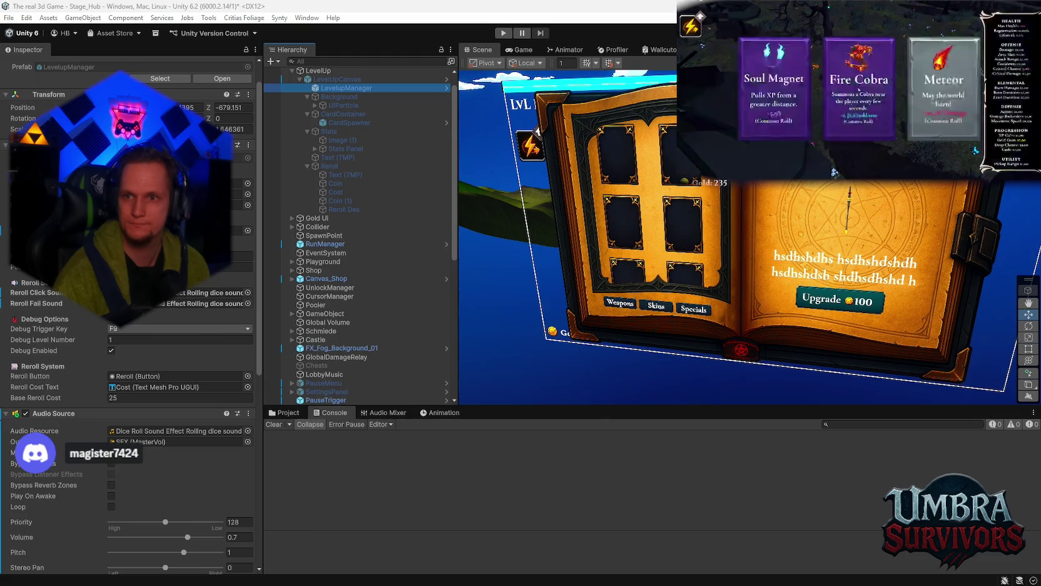
- Cycle the level-up cards with the Left key and pick the Icicle upgrade
key(Left)
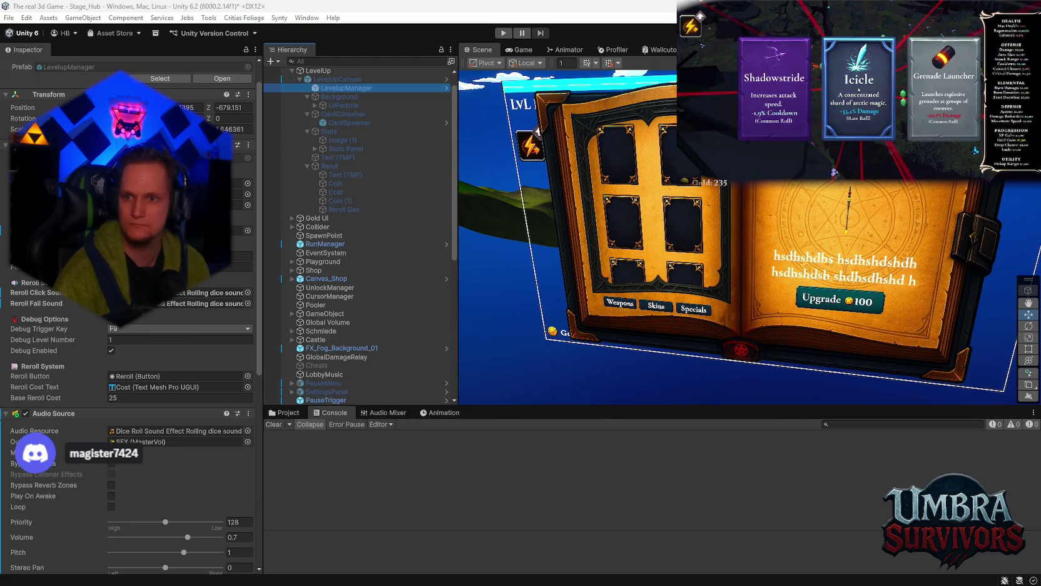
click(859, 90)
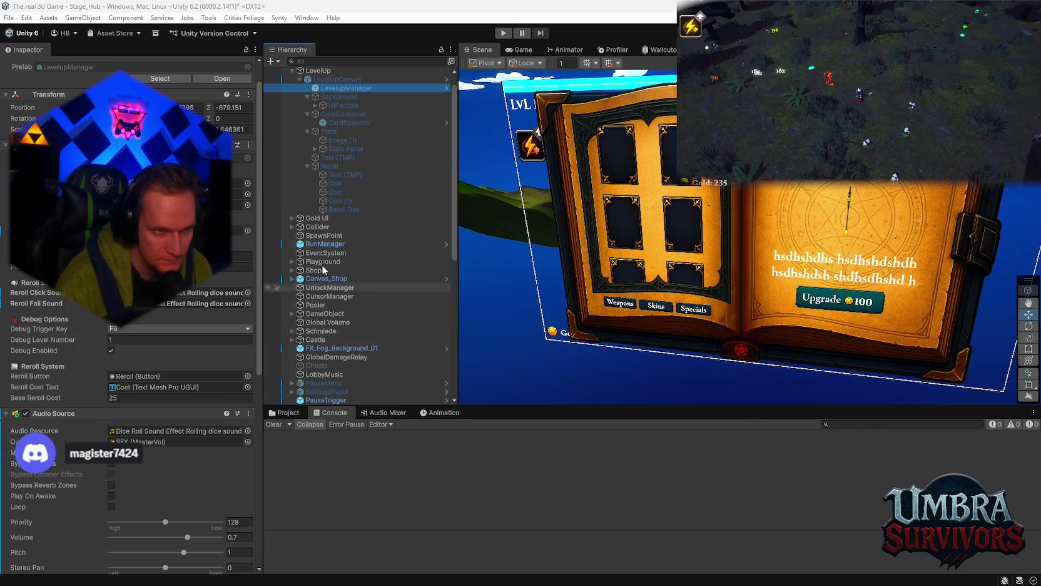
- Add an On Click entry on the Reroll button calling LevelUpUIManager.TryReroll
click(342, 122)
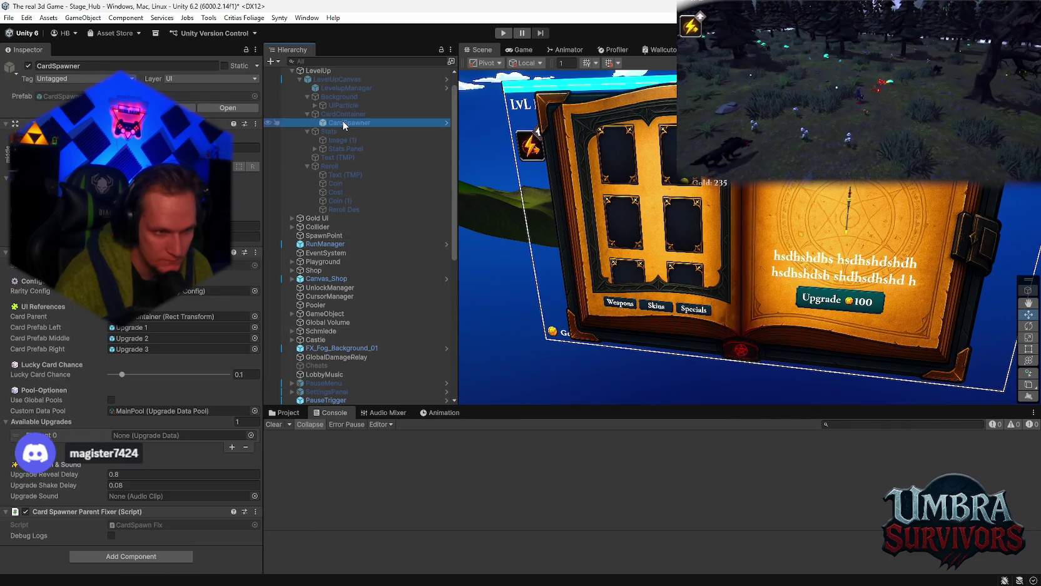
click(339, 166)
scroll(210, 296, down, 10)
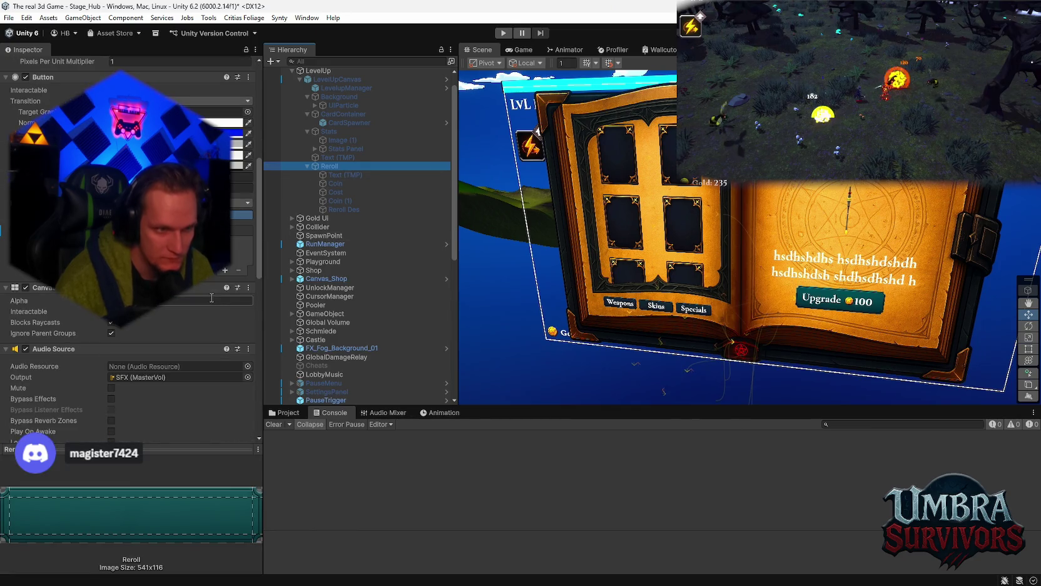
click(225, 271)
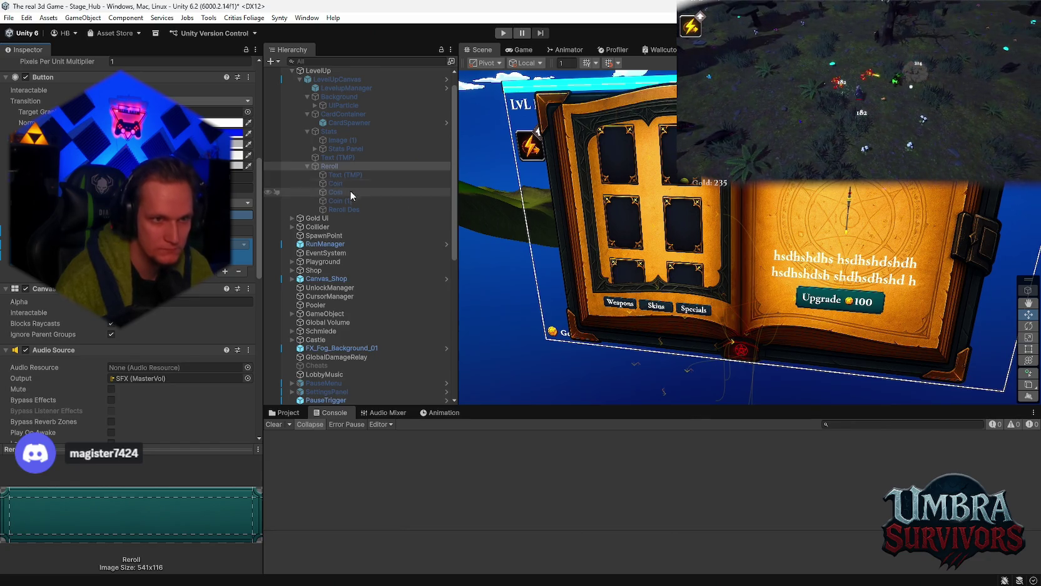
scroll(352, 150, up, 2)
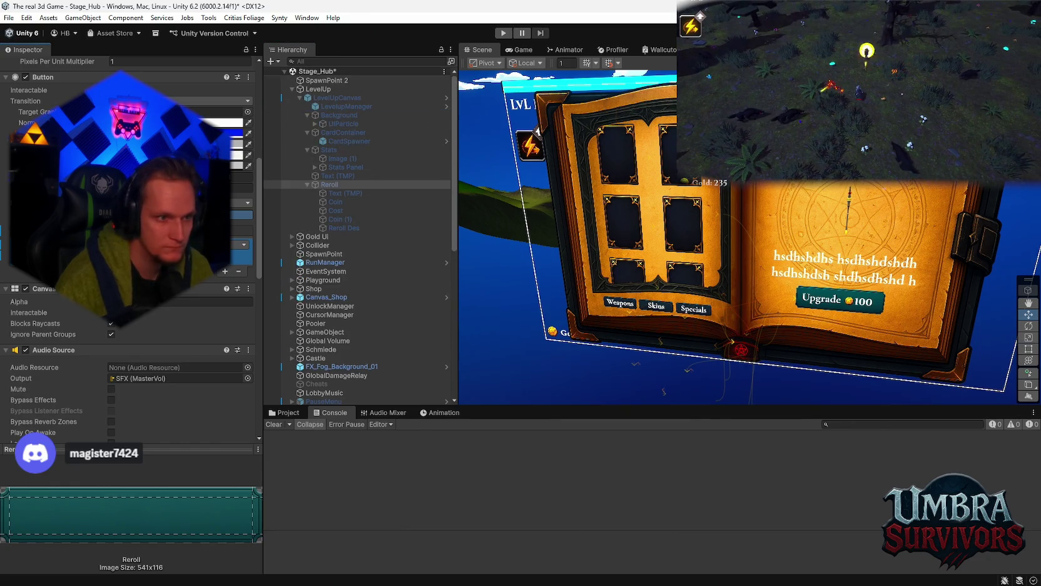
click(156, 275)
mouse_move(182, 298)
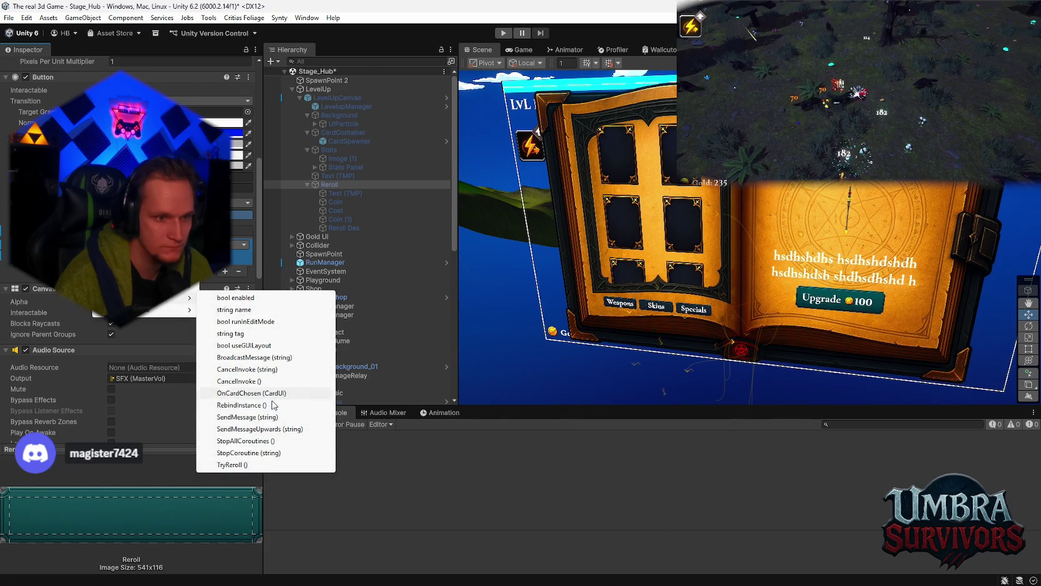
click(244, 464)
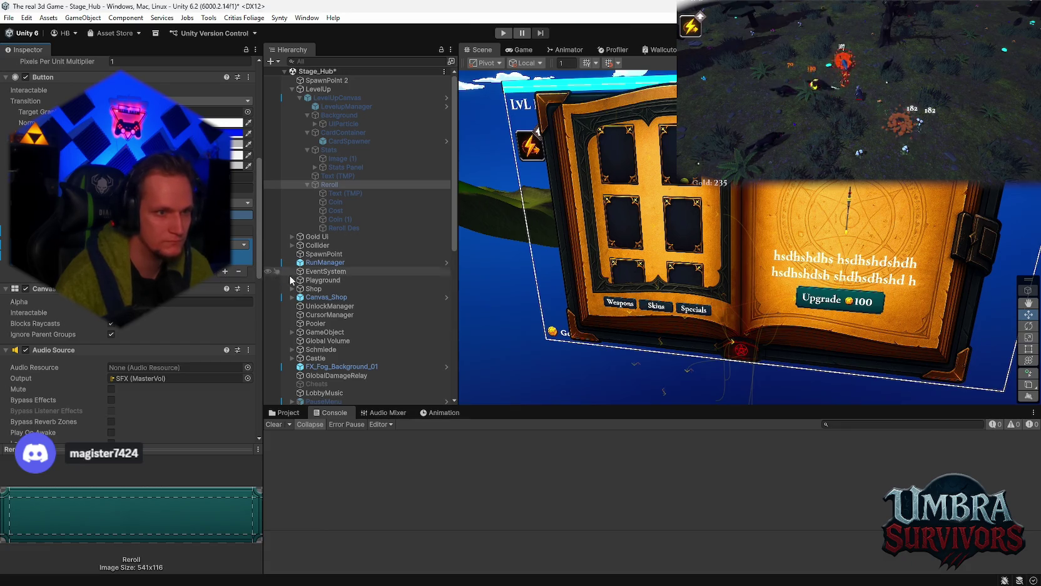
- Apply all LevelUpCanvas overrides to its prefab with Overrides > Apply All
scroll(188, 250, up, 5)
scroll(80, 87, up, 5)
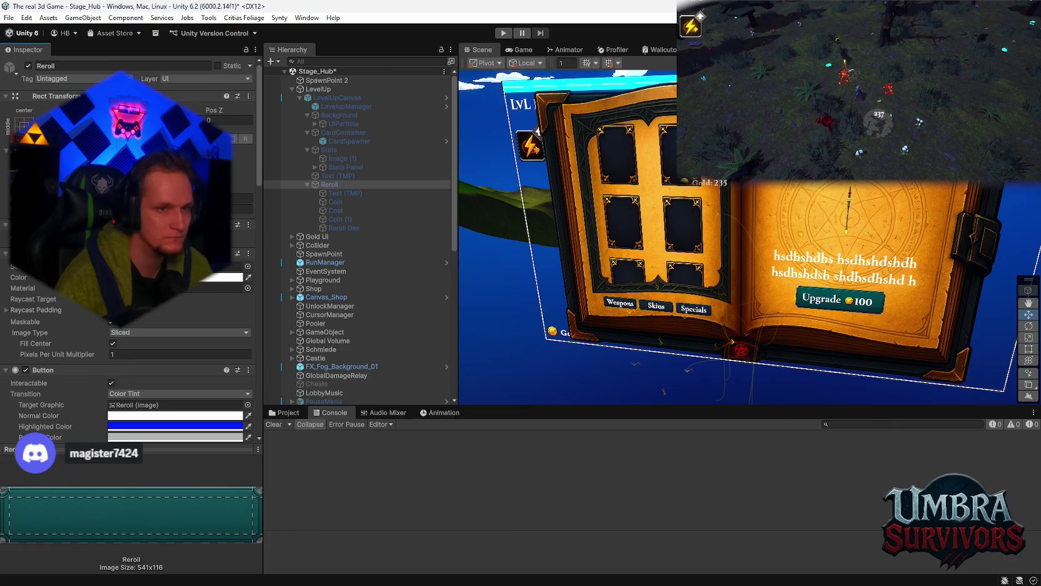
click(341, 98)
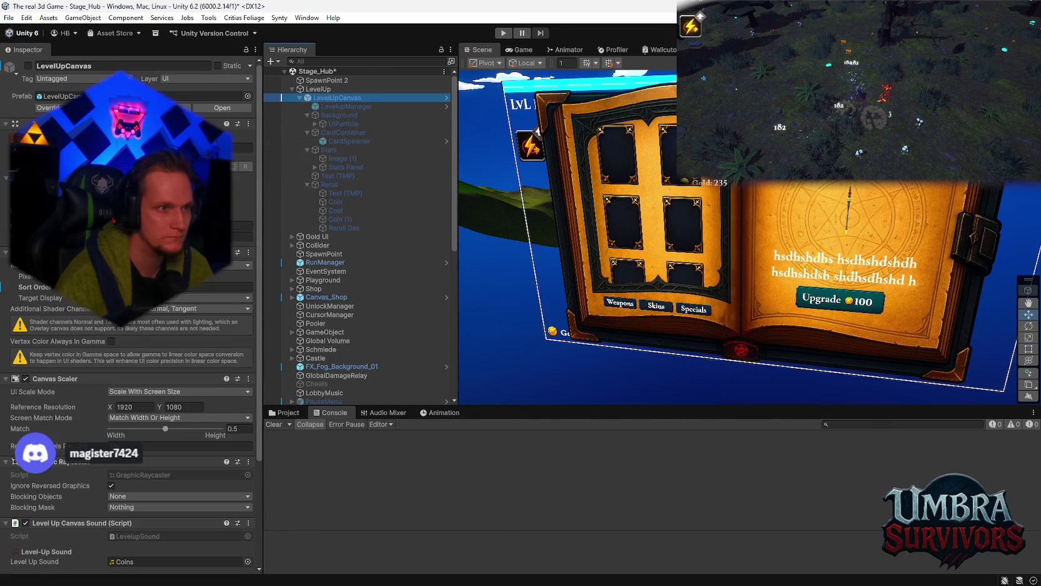
click(48, 108)
click(164, 459)
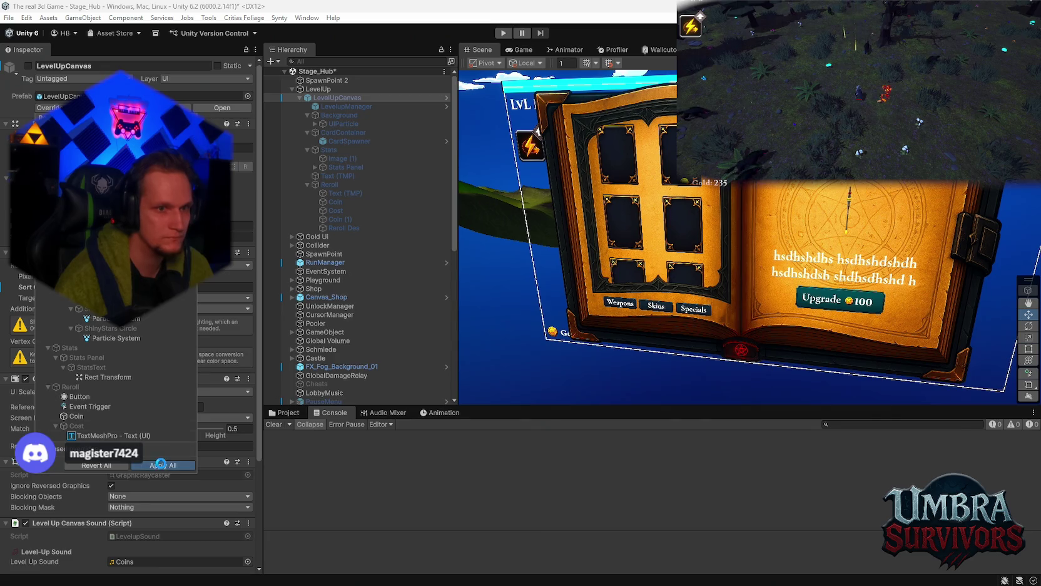
click(339, 192)
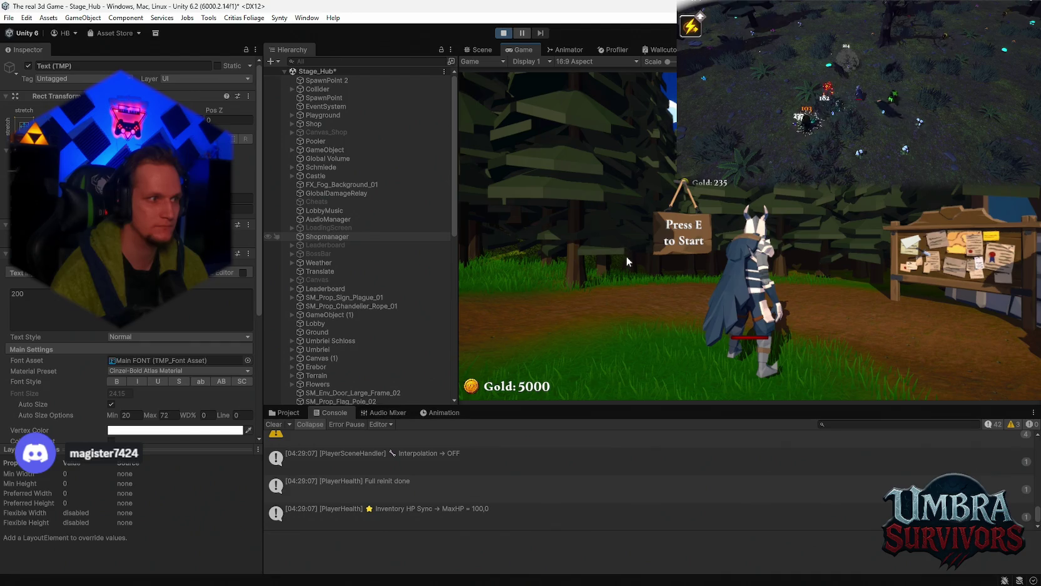
- Walk to the weapon station and choose the Ice Wand in the weapon book
key(w)
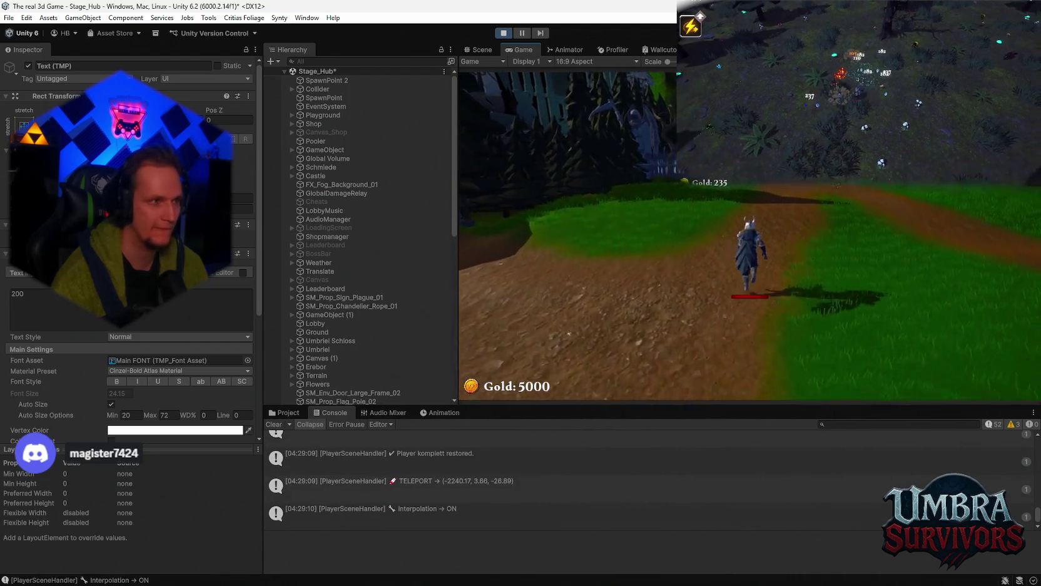
key(w)
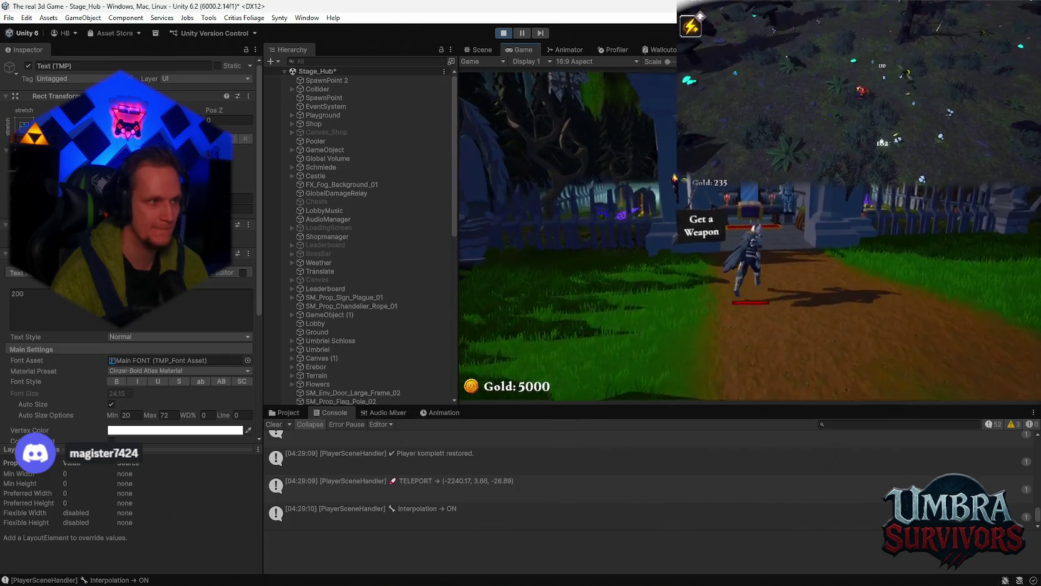
key(w)
key(e)
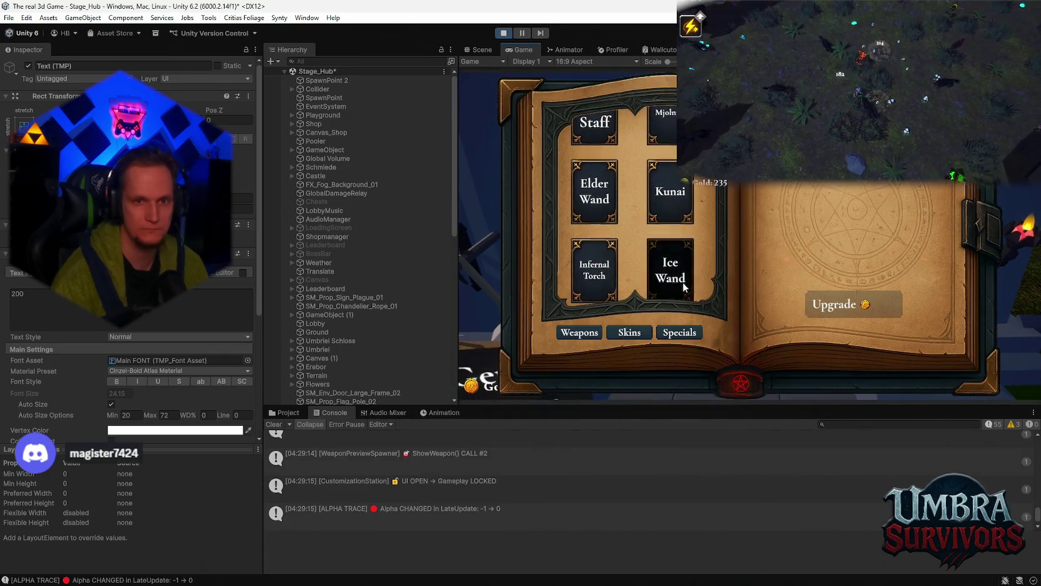
click(682, 282)
key(Escape)
key(d)
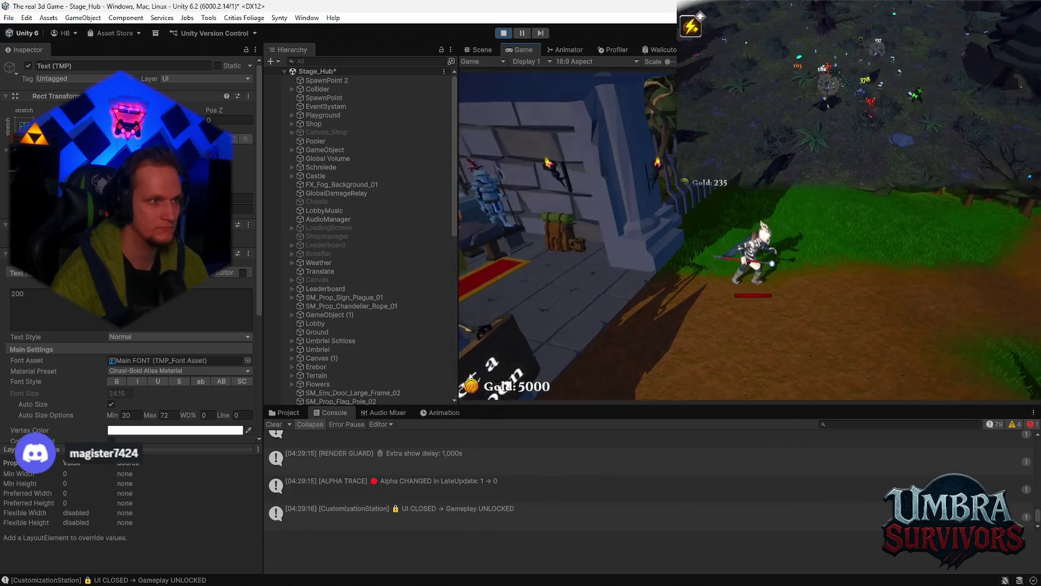
- Walk the character to the start portal and enter it to begin Stage_Forest
key(d)
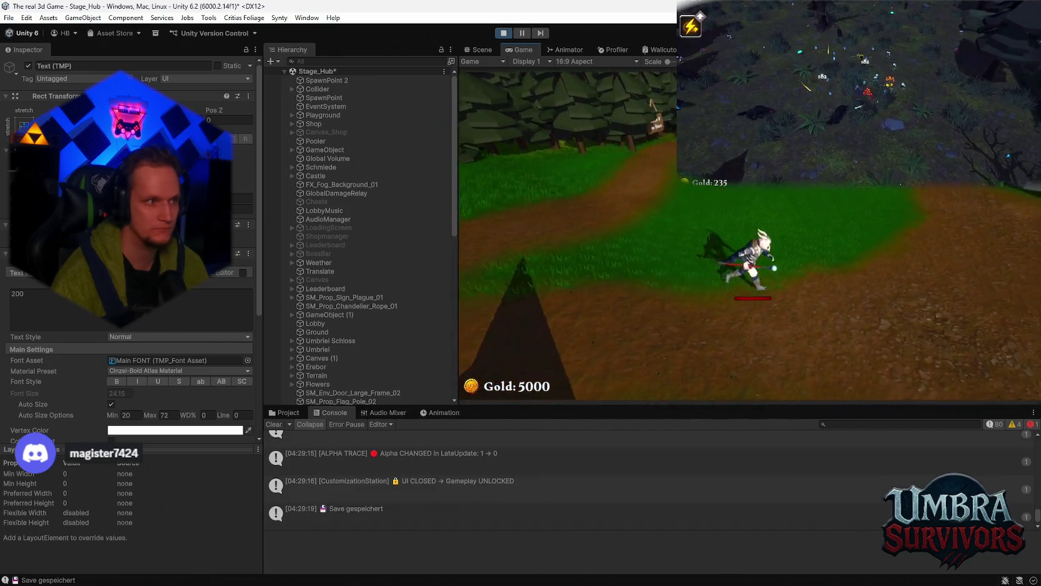
key(w)
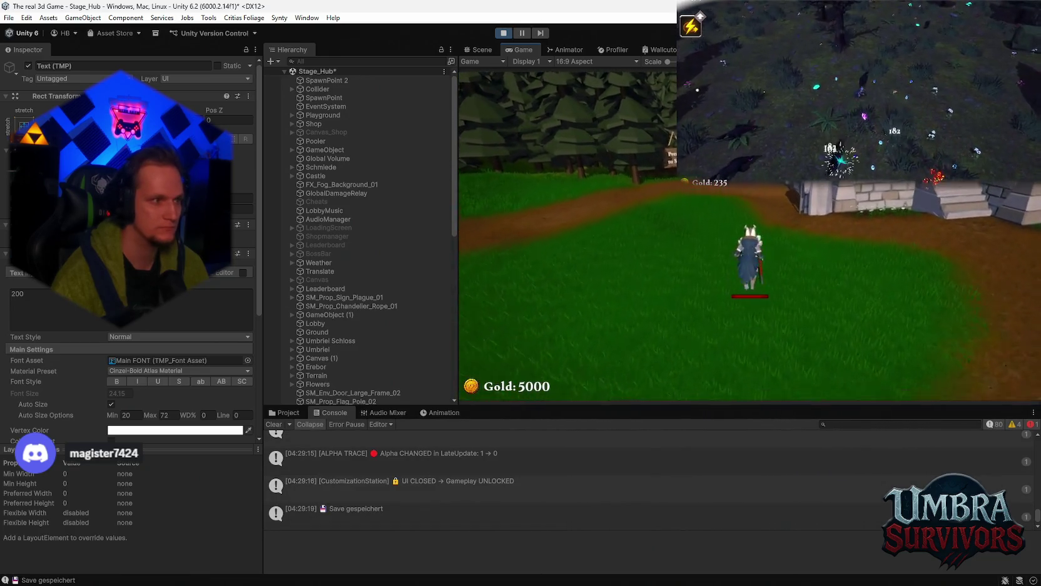
key(w)
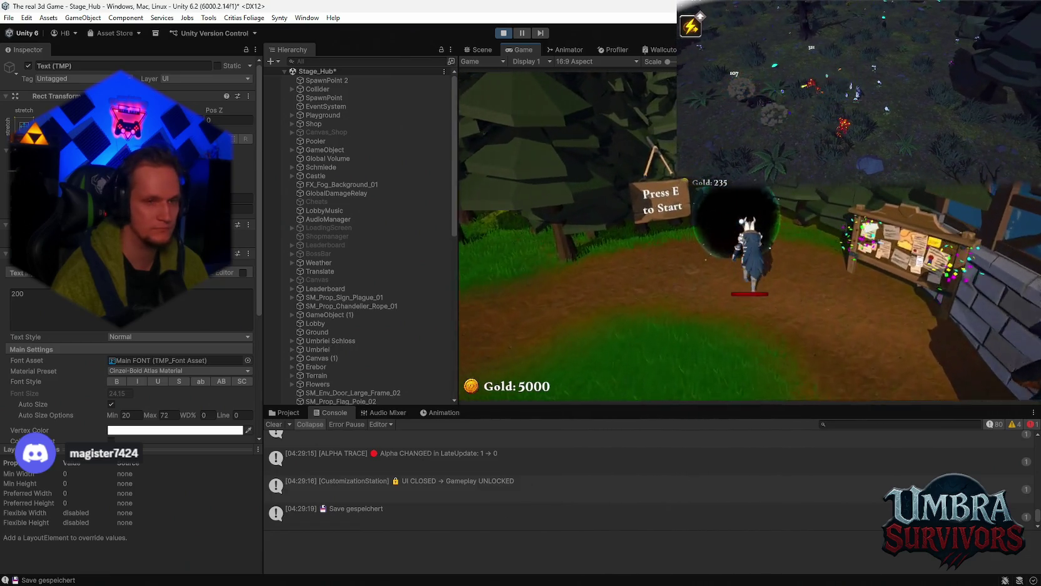
key(e)
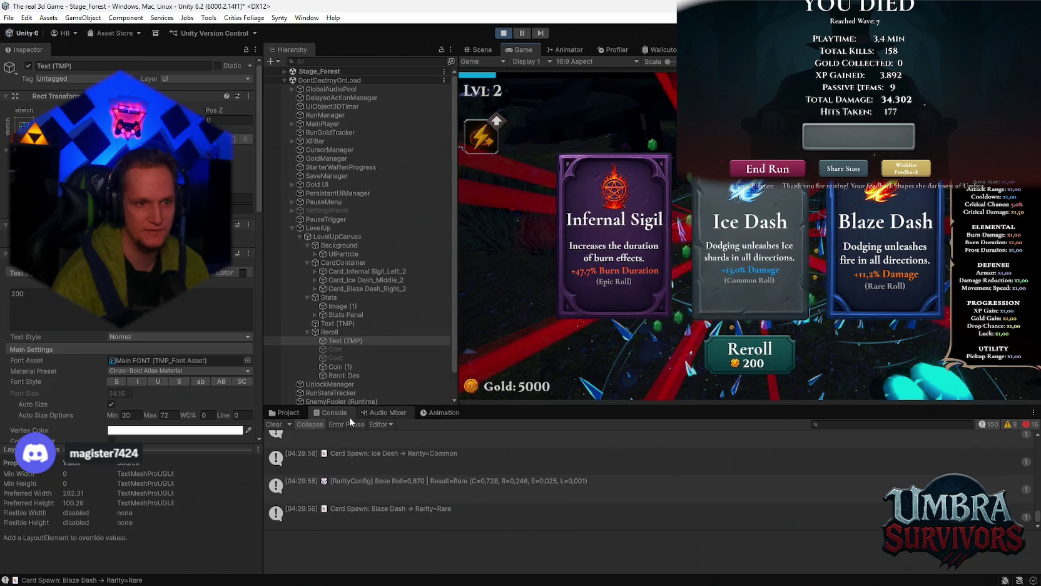
- Clear the Console log and exit Play mode with the Play button
click(299, 411)
click(332, 412)
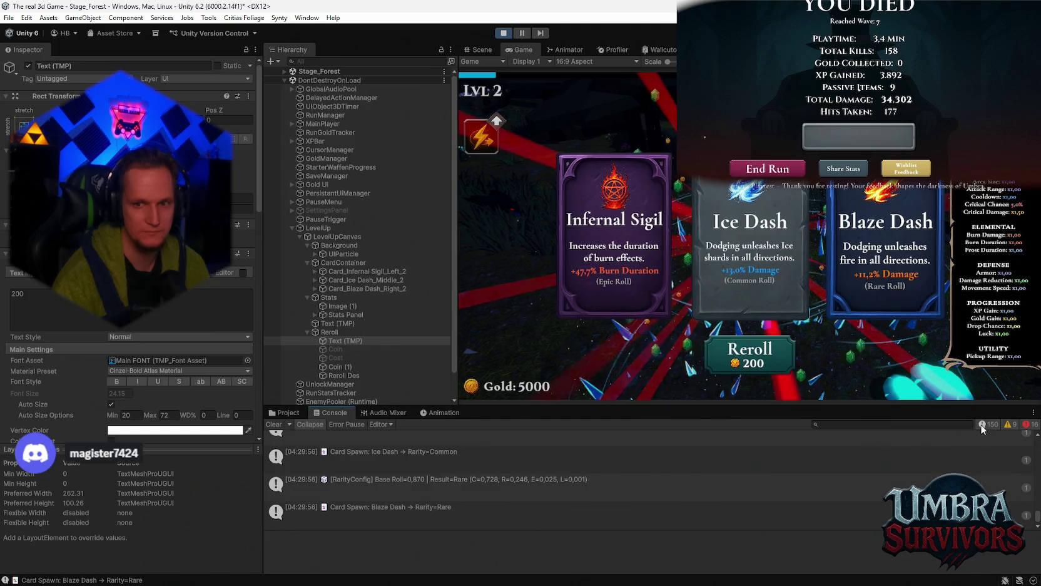
click(274, 425)
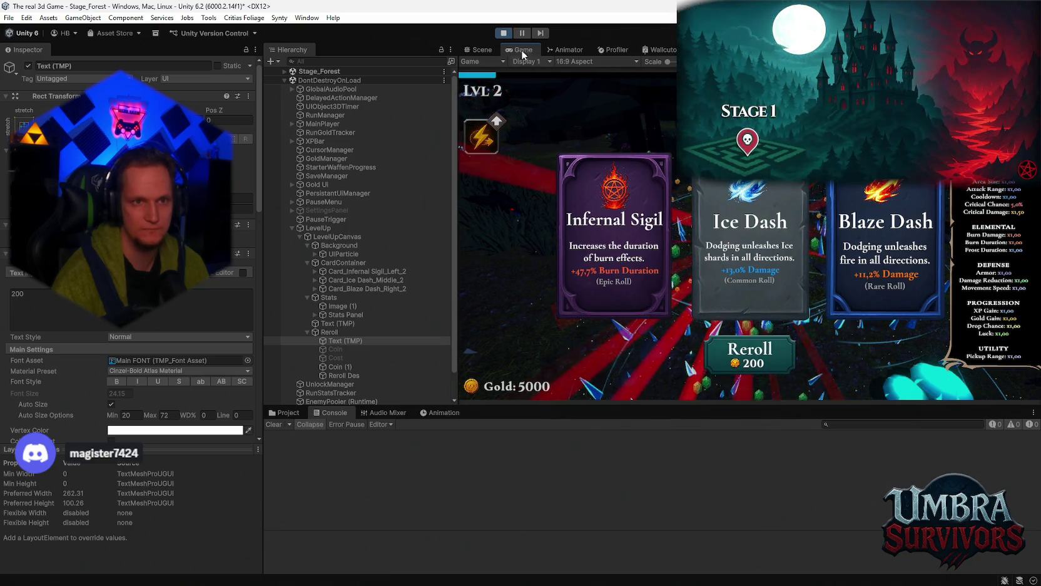
click(503, 34)
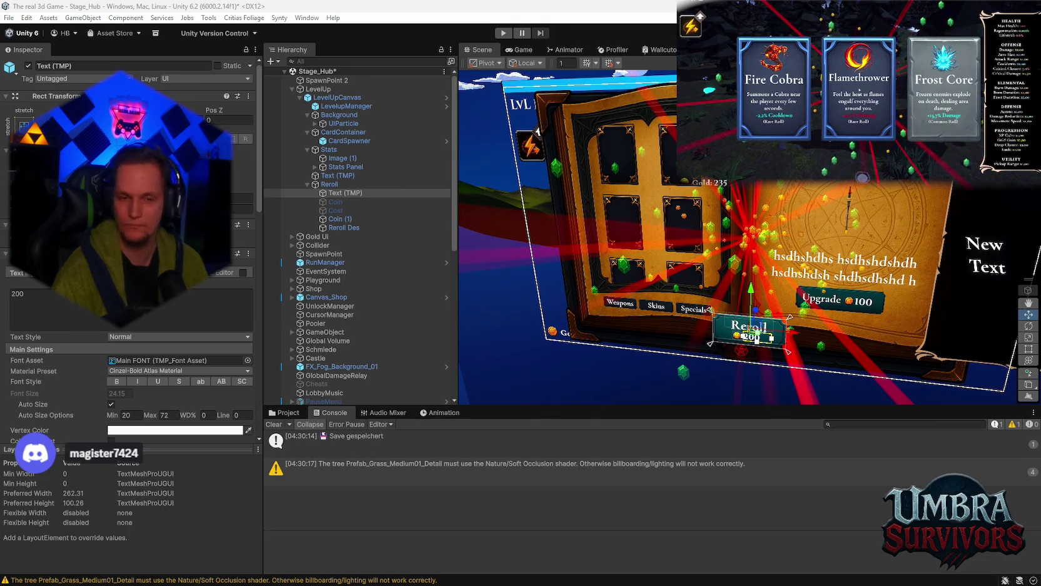
- Clear the Console and verify the Reroll button's On Click calls LevelUpUIManager.TryReroll
click(634, 472)
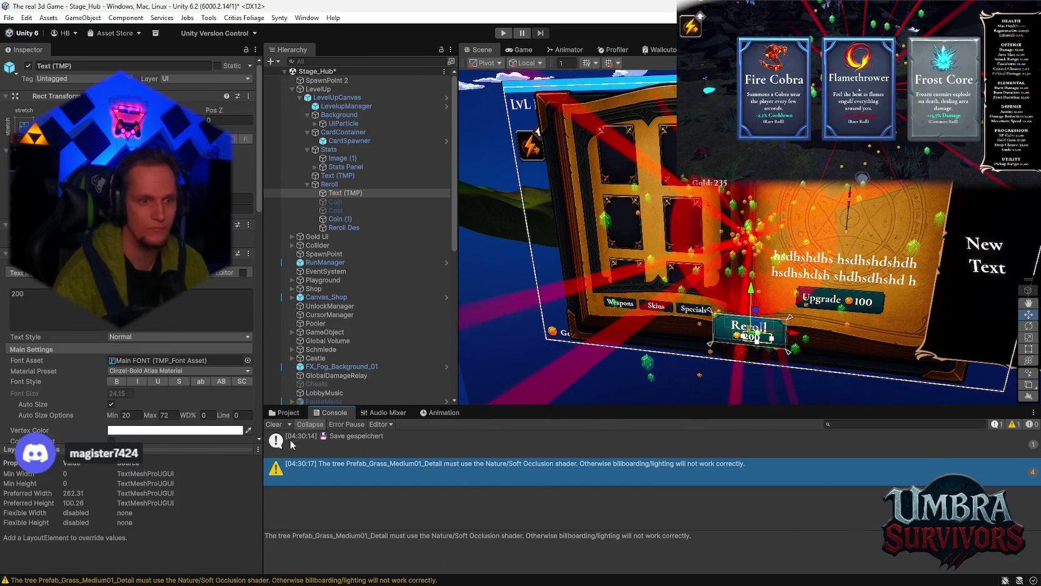
click(273, 425)
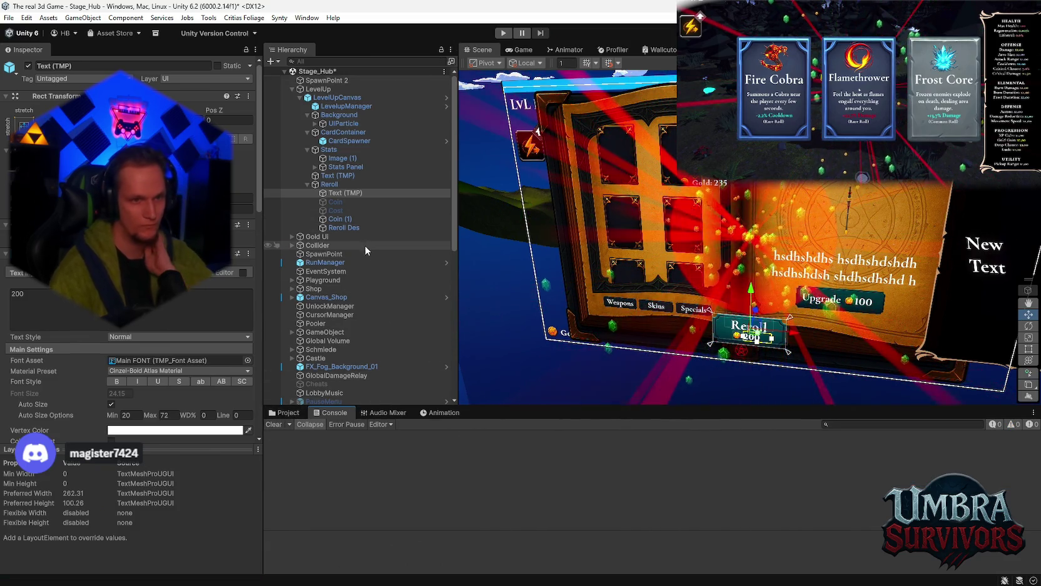
click(355, 226)
click(381, 184)
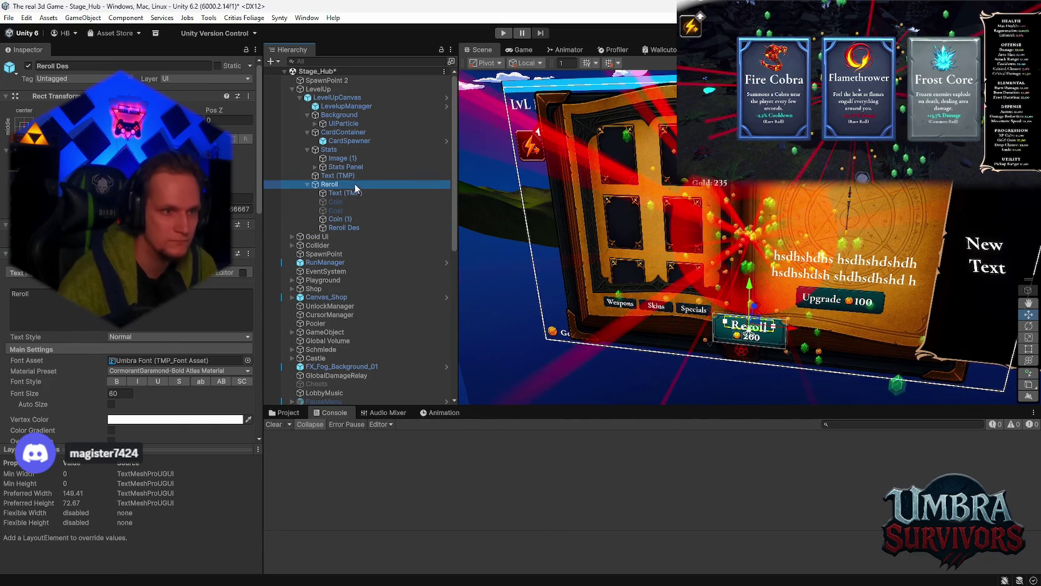
scroll(181, 316, down, 5)
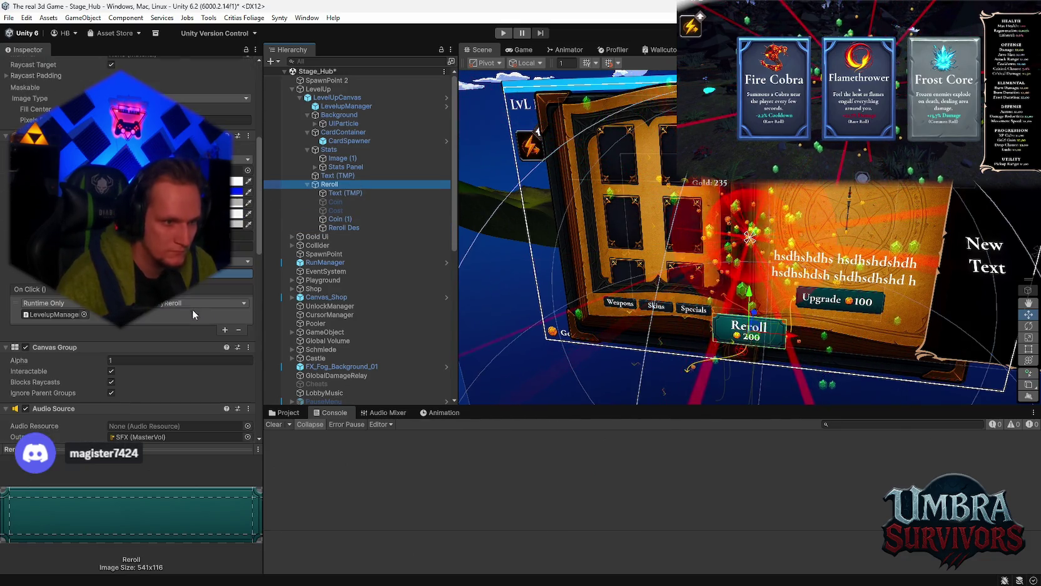
click(157, 304)
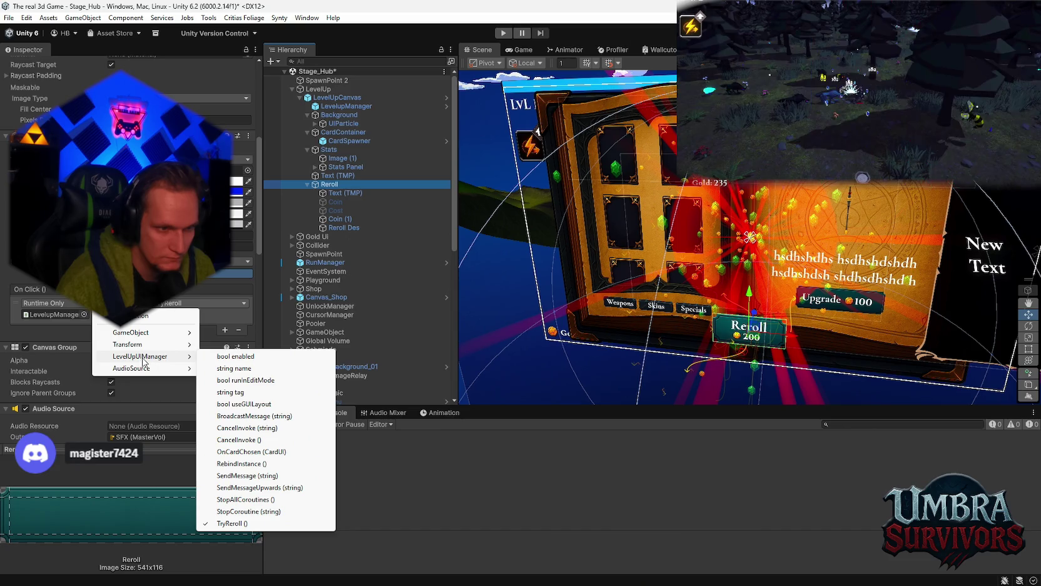
mouse_move(163, 337)
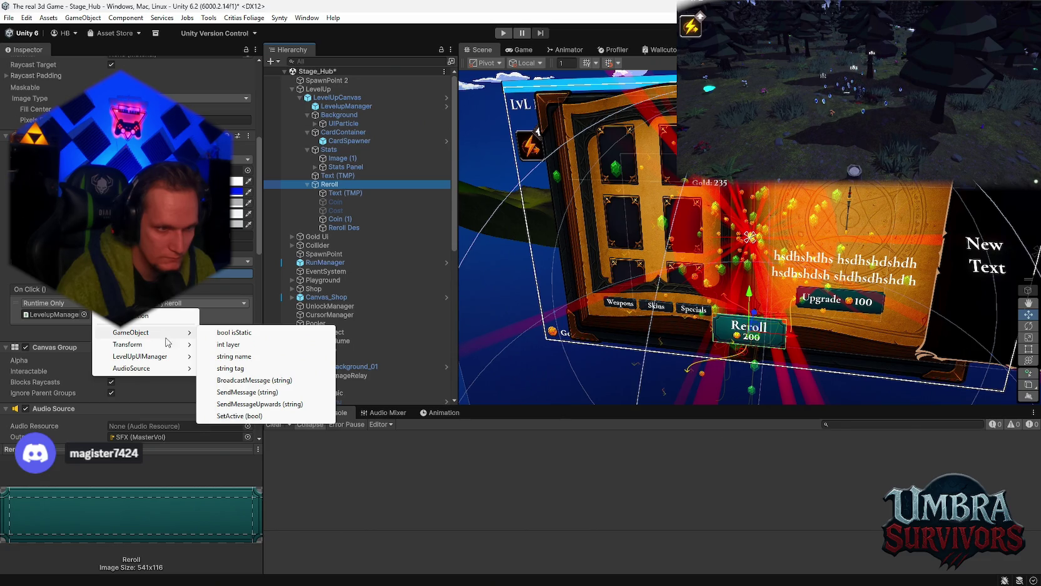
mouse_move(166, 357)
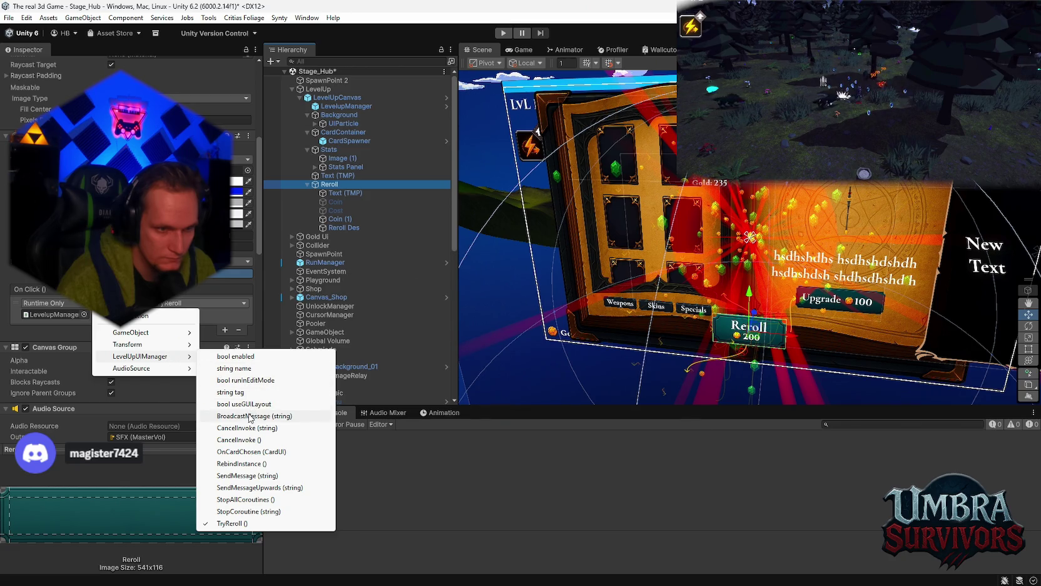
click(241, 523)
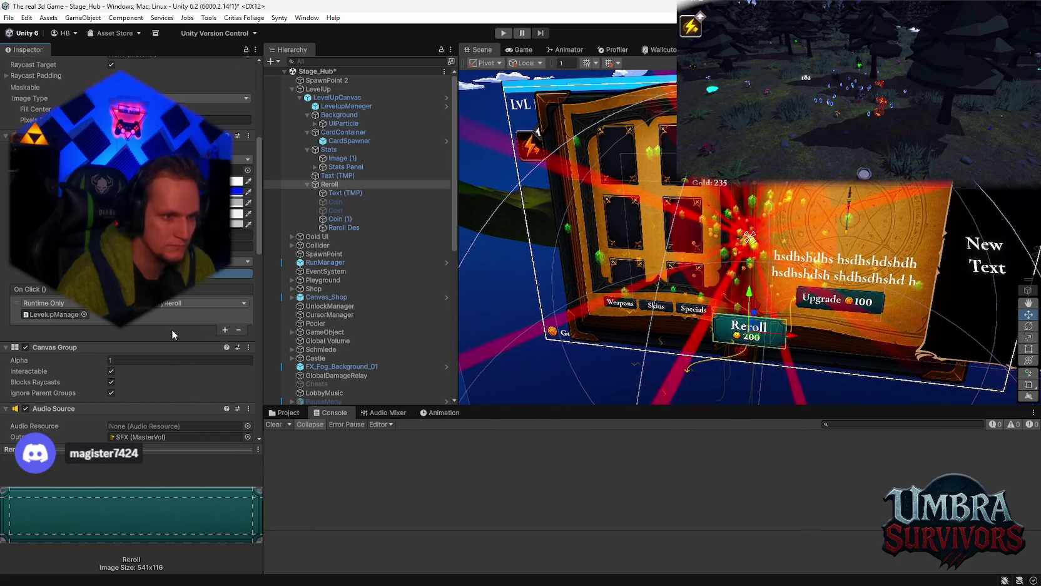
scroll(172, 329, up, 5)
scroll(172, 331, down, 3)
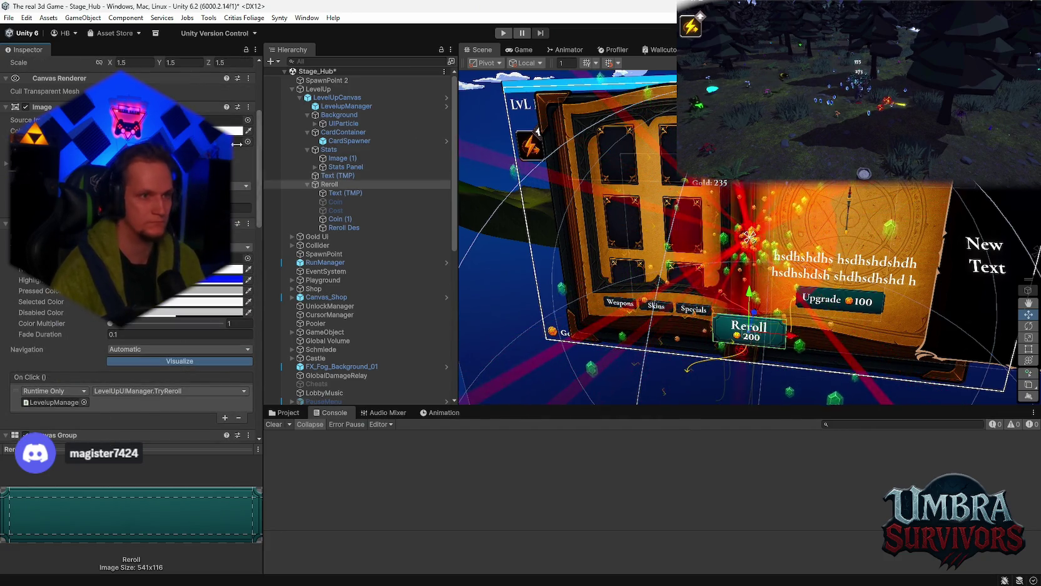
- Snip a screenshot of the Reroll On Click settings, then select LevelupManager
key(super+shift+s)
drag(76, 72, 538, 469)
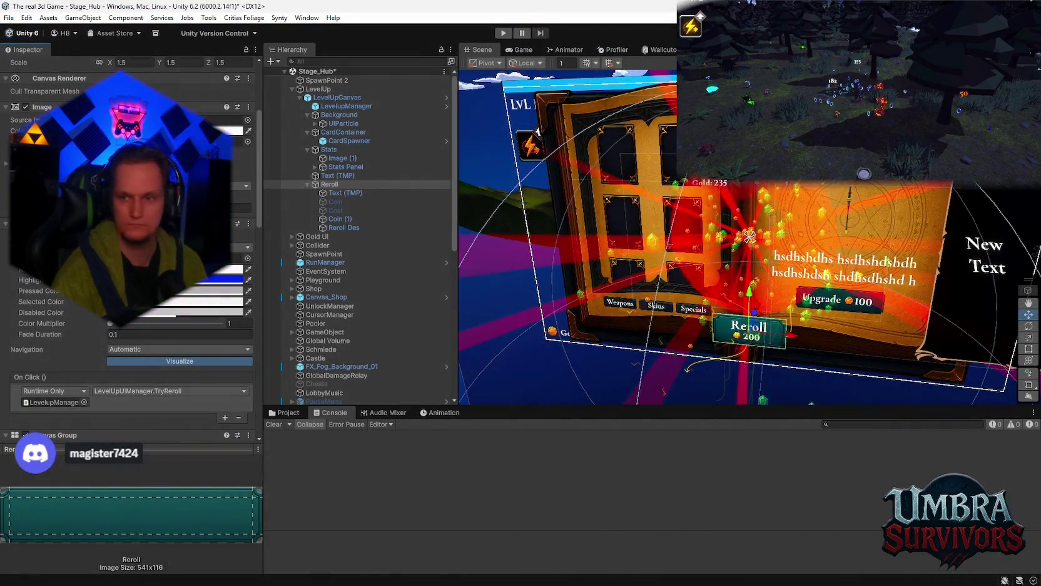
click(333, 98)
click(331, 106)
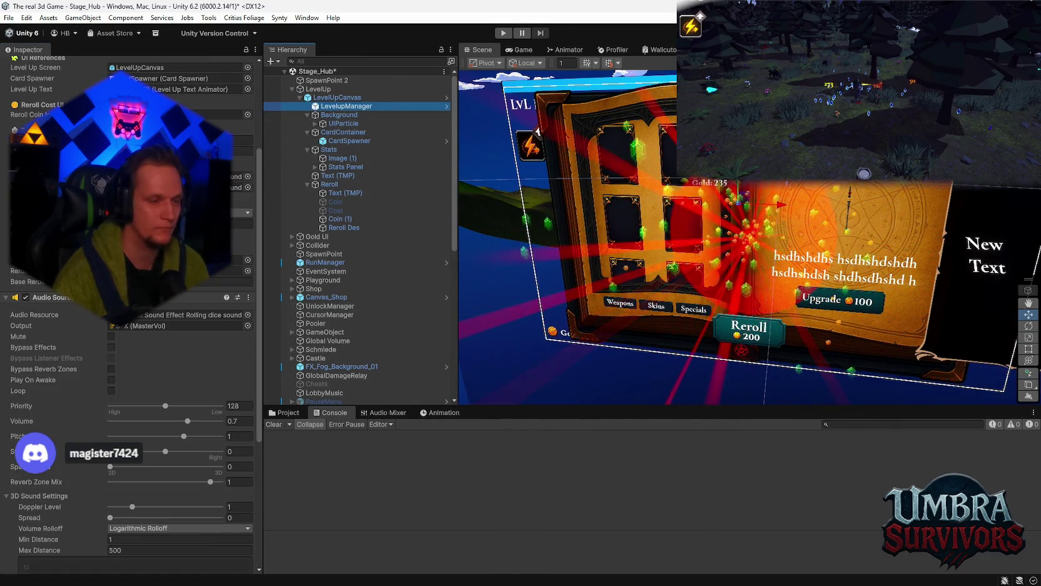
key(super+shift+s)
drag(1, 1, 500, 442)
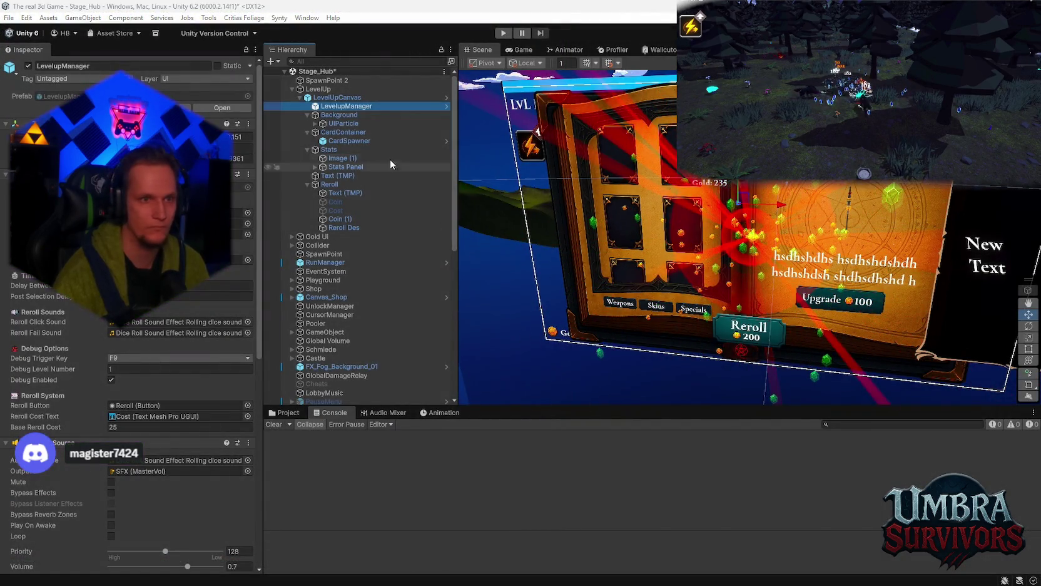
click(349, 141)
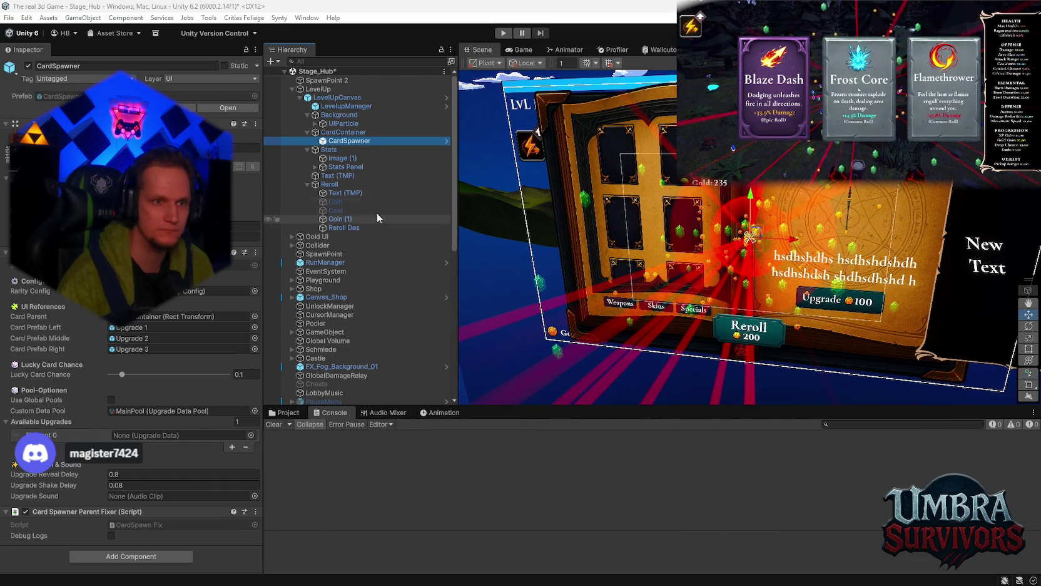
click(338, 97)
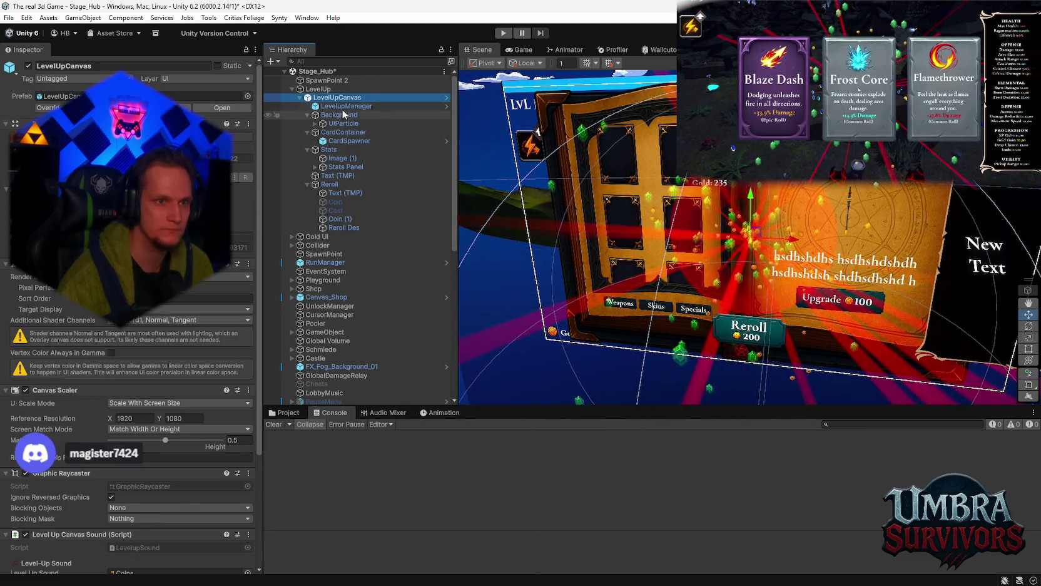
click(346, 106)
scroll(188, 289, down, 5)
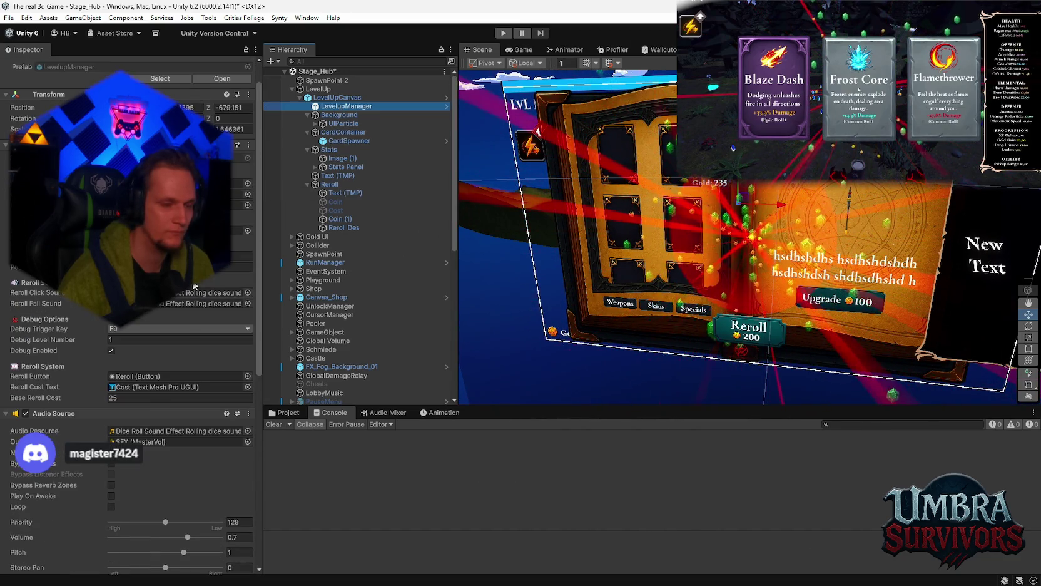
click(138, 376)
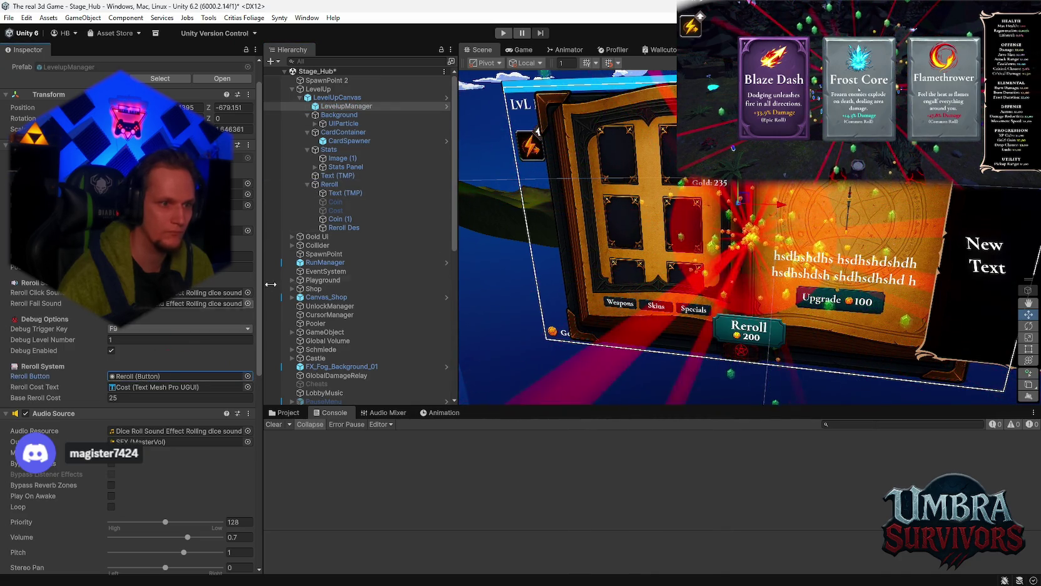
- Drag the Reroll button's Text (TMP) into LevelupManager's Reroll Cost Text field
click(175, 387)
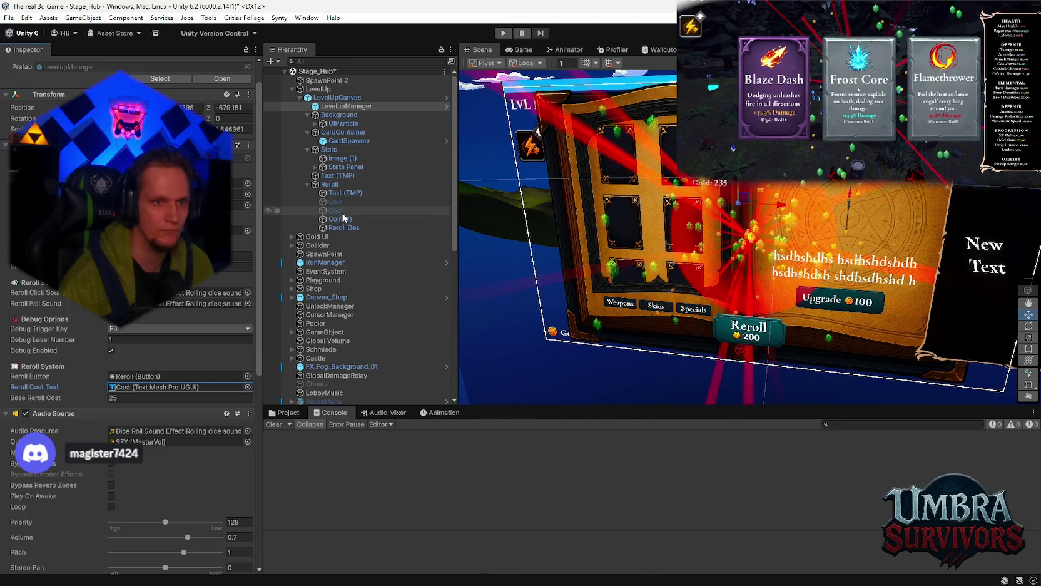
click(344, 193)
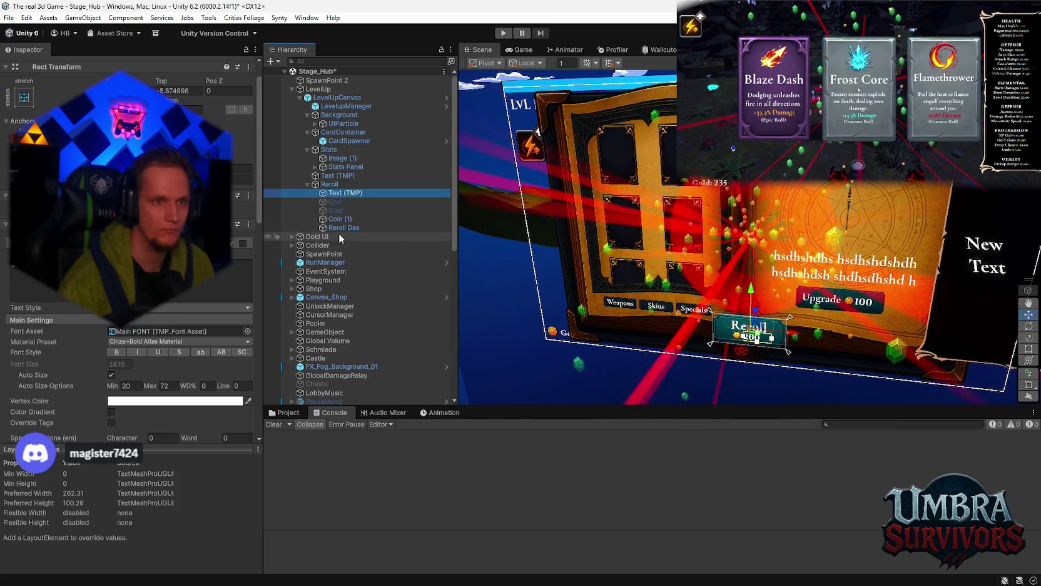
click(331, 184)
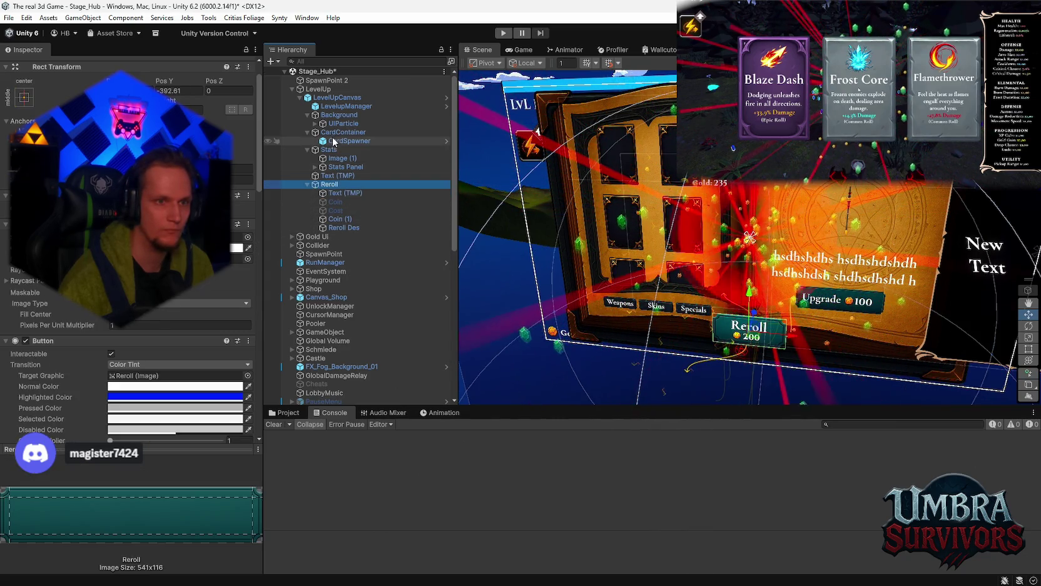
click(341, 105)
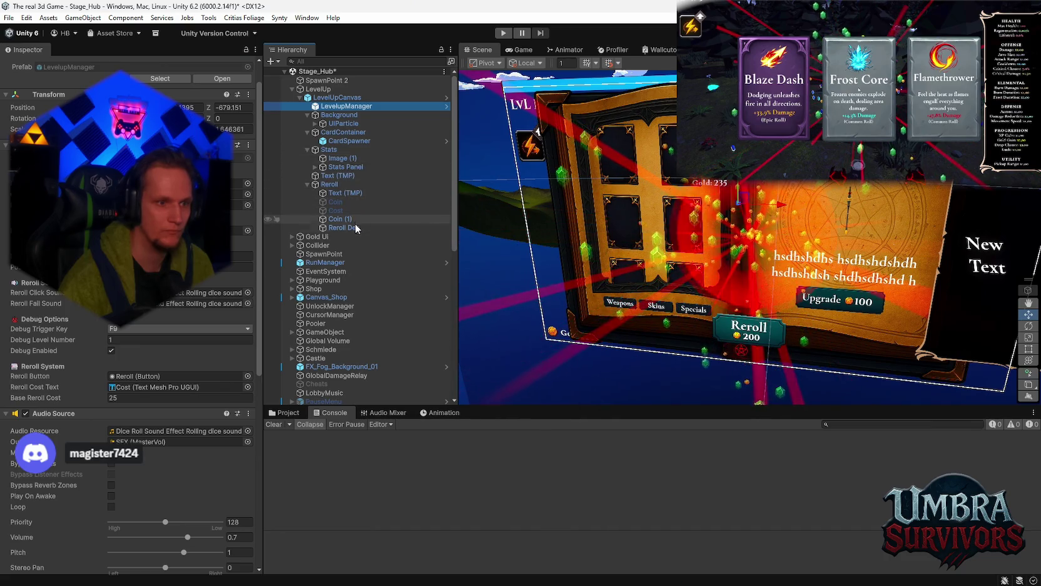
drag(341, 193, 140, 388)
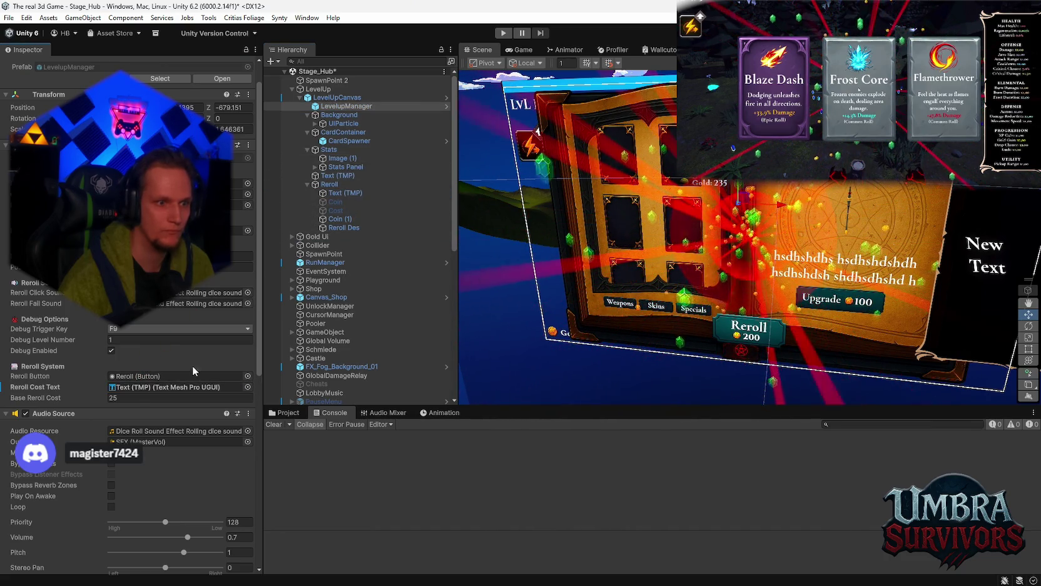
click(344, 193)
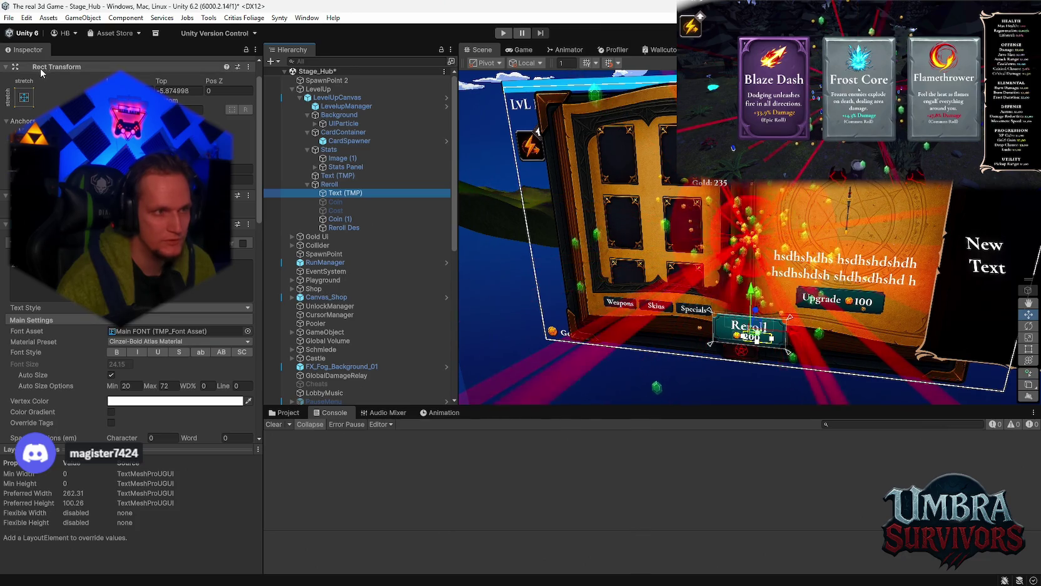
click(352, 228)
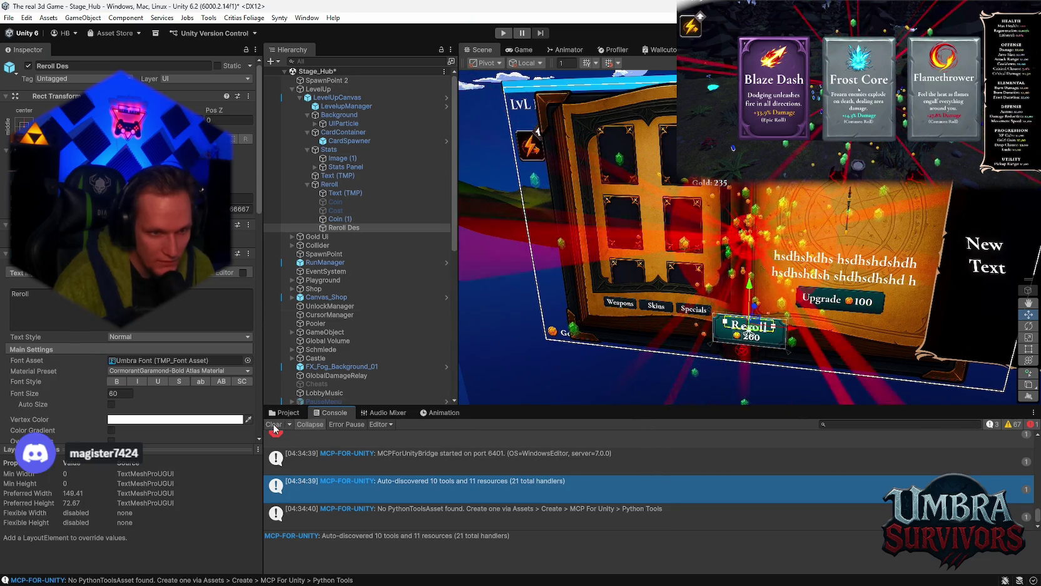
click(340, 218)
- Browse the LevelUp children (Reroll, Text (TMP), CardSpawner, Background) in the Inspector
click(330, 184)
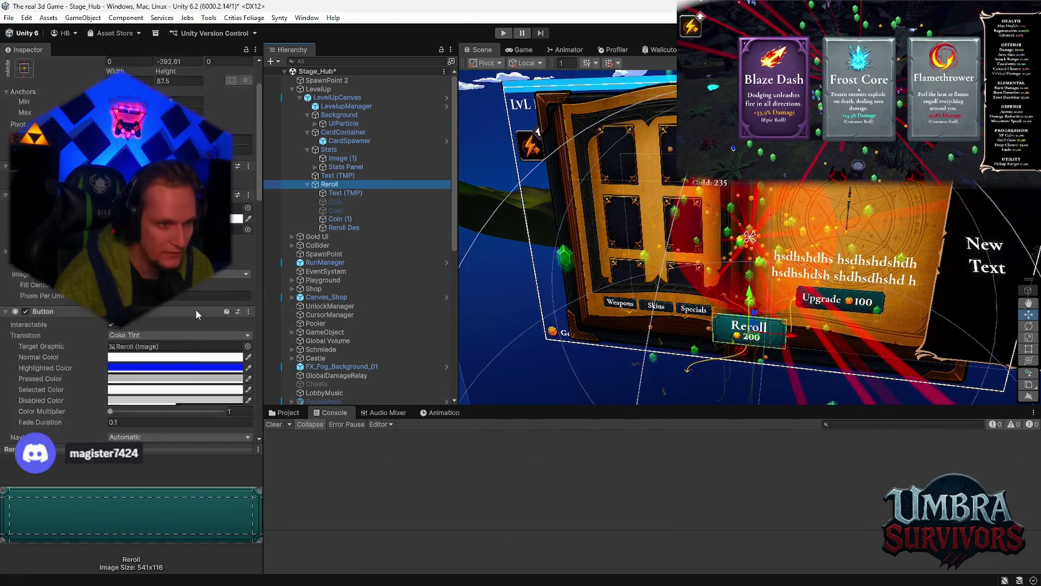
scroll(197, 309, down, 3)
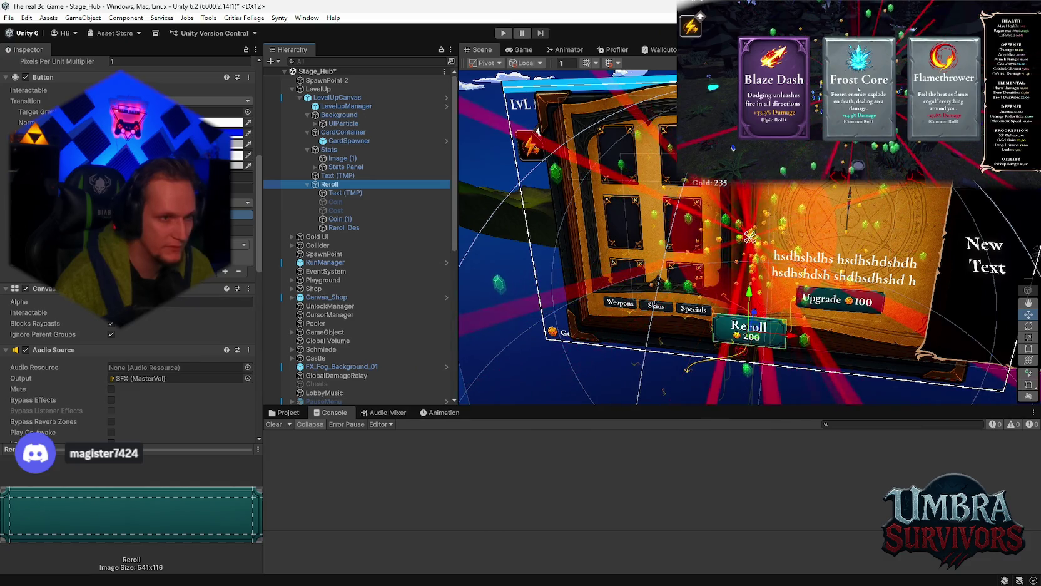
scroll(197, 309, down, 3)
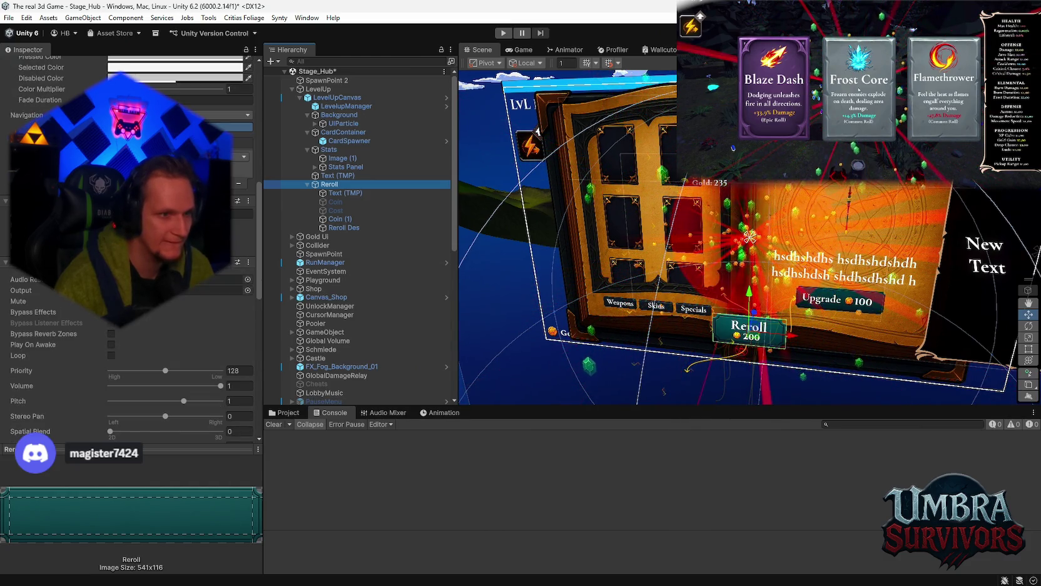
click(343, 175)
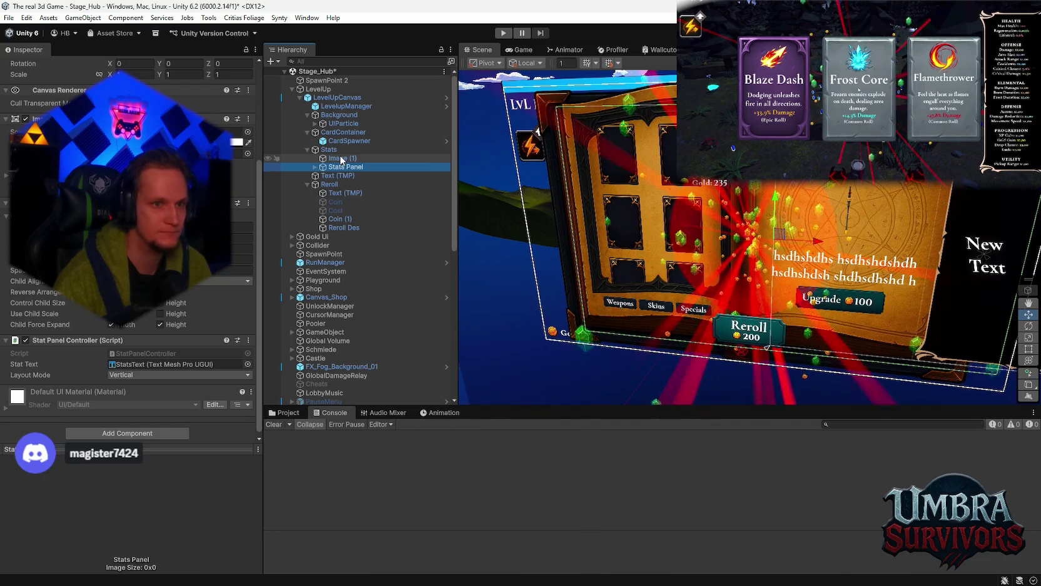
click(342, 159)
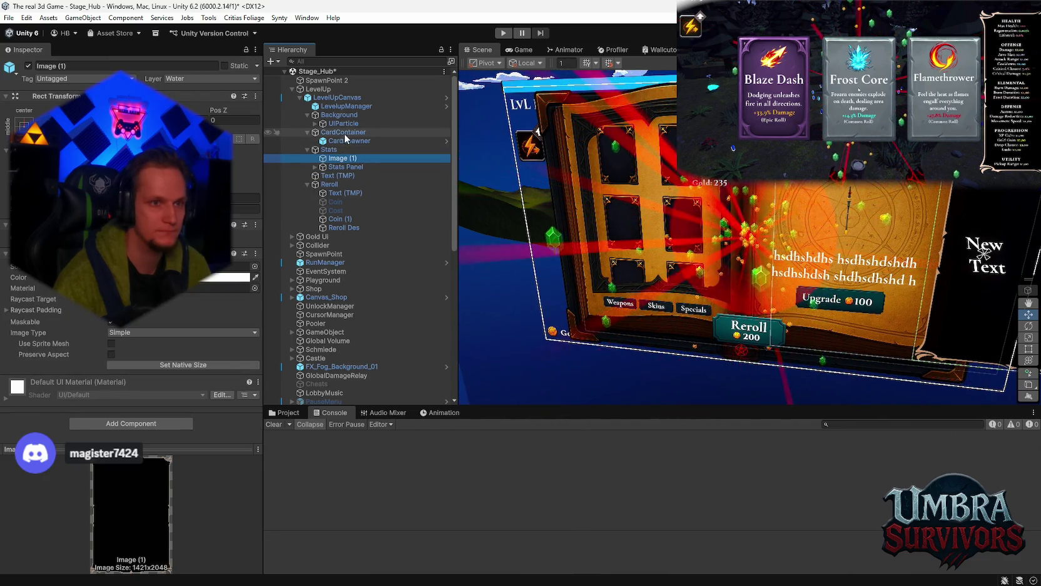
click(344, 140)
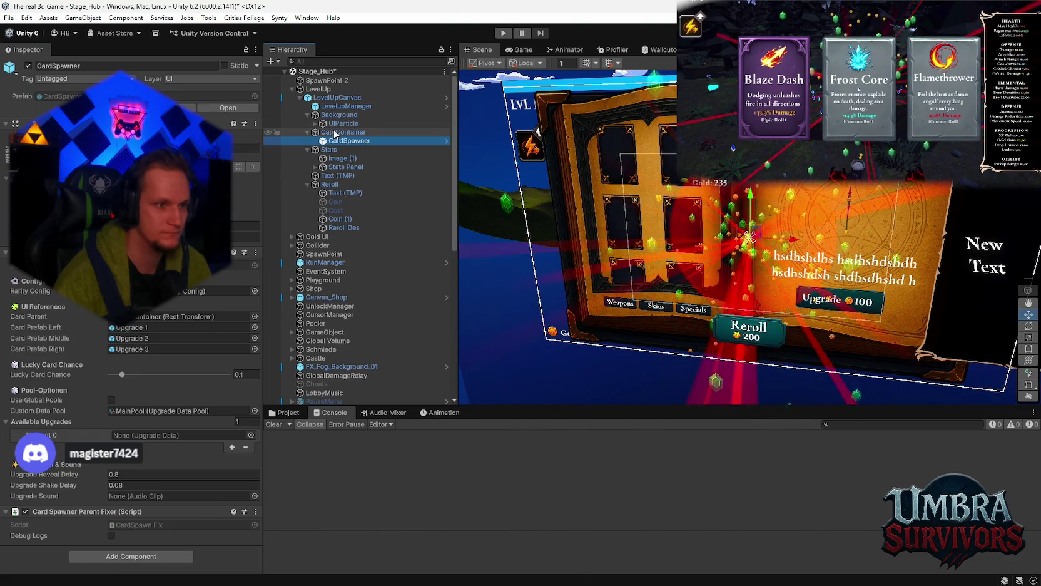
click(343, 123)
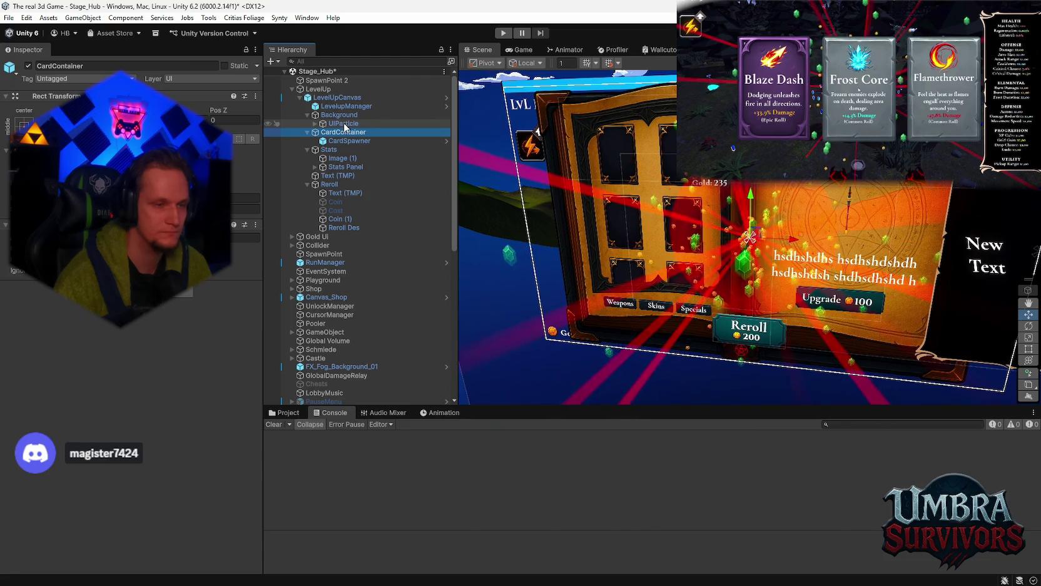
click(352, 117)
click(338, 98)
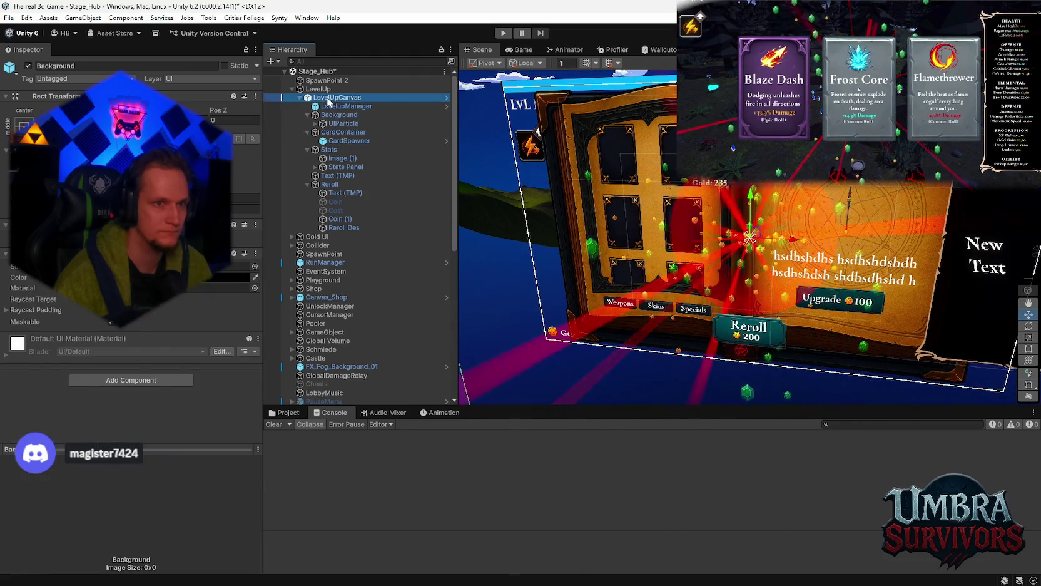
click(318, 90)
key(Down)
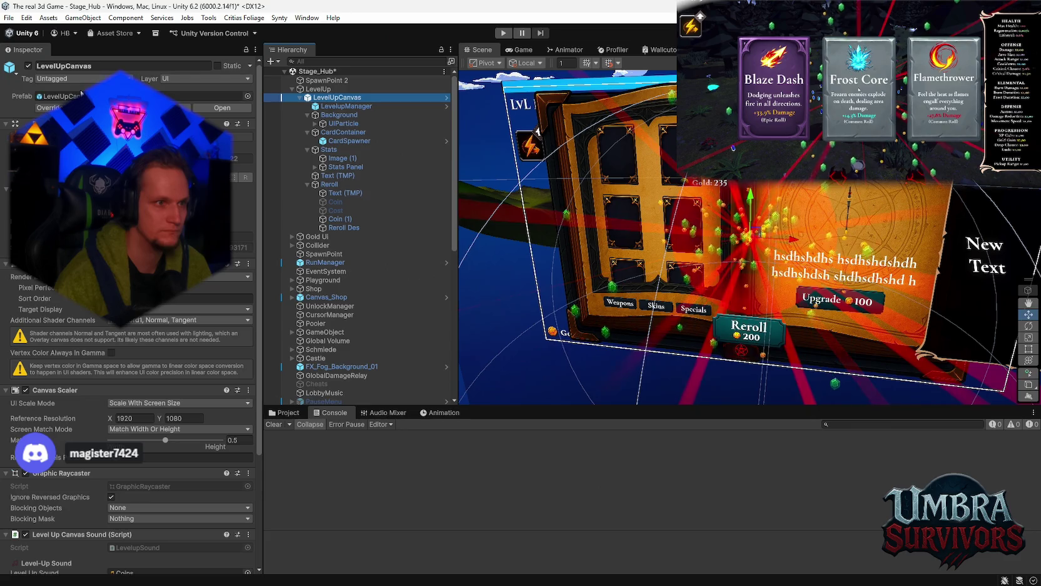
- Uncheck LevelUpCanvas's active checkbox, leaving prefab overrides unapplied, and start Play mode
click(49, 107)
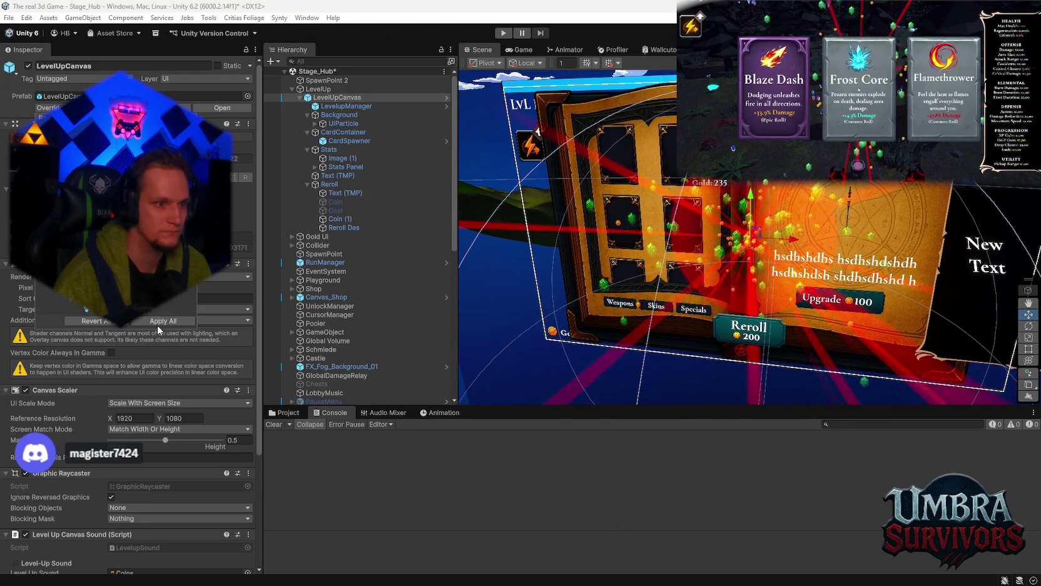
click(179, 318)
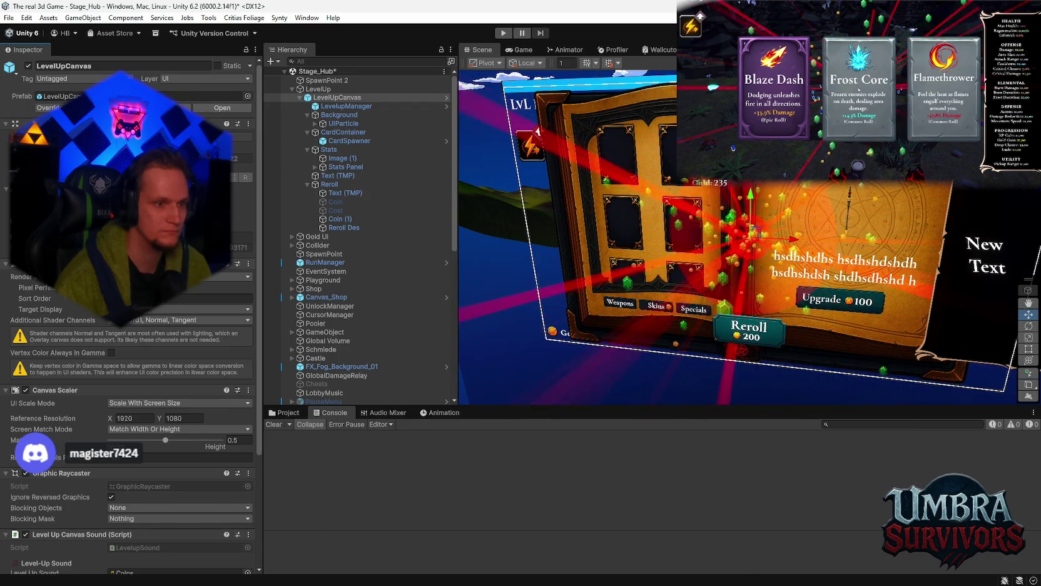
scroll(201, 101, down, 3)
scroll(202, 102, up, 2)
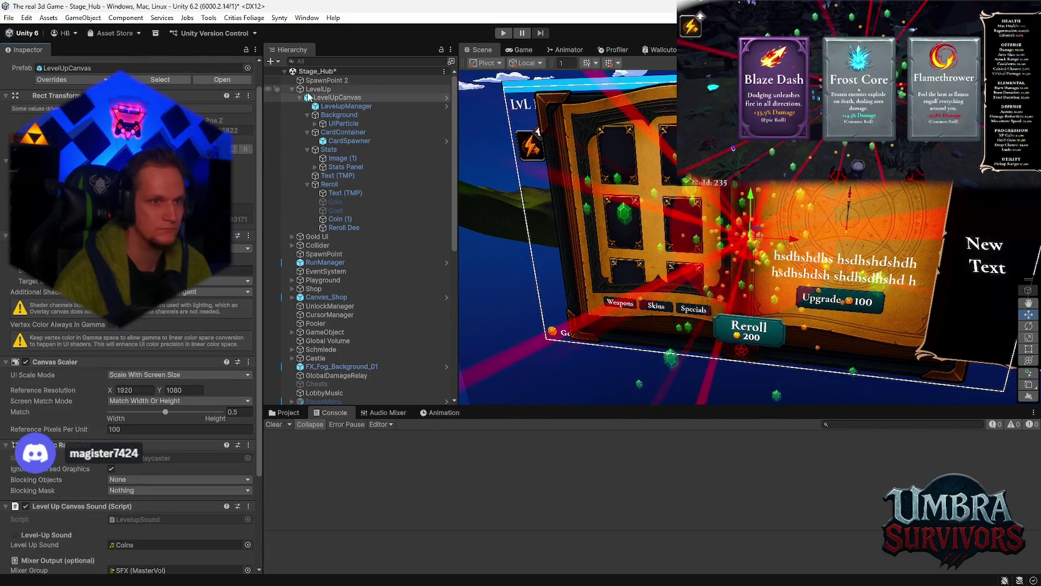
click(337, 98)
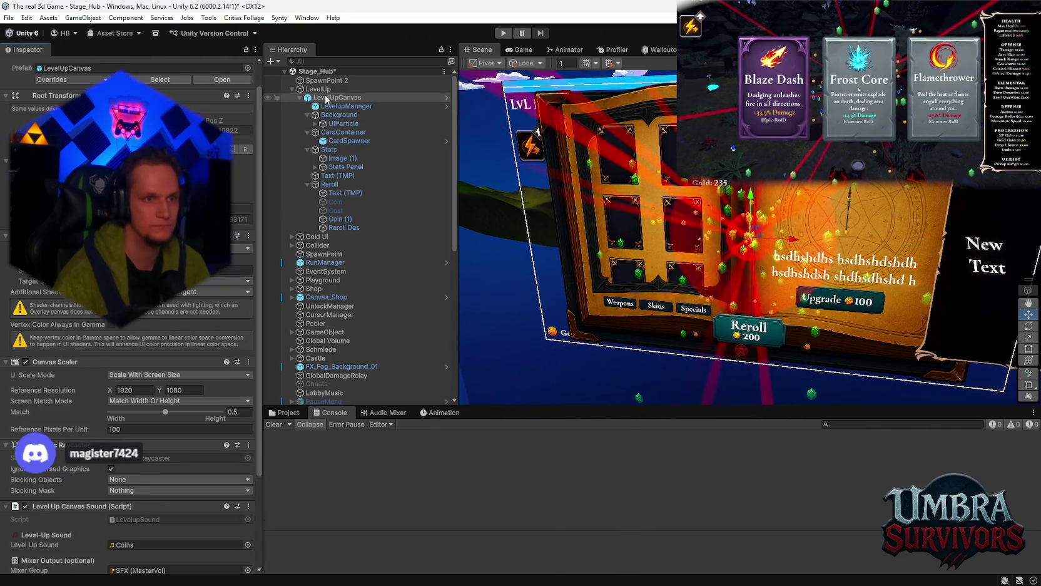
scroll(50, 85, up, 1)
click(27, 65)
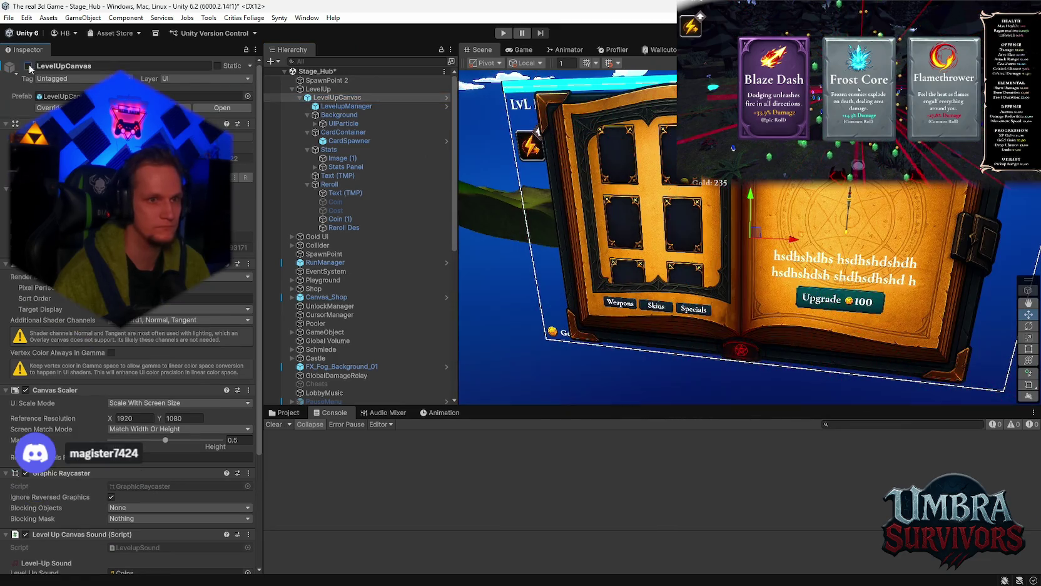
click(503, 33)
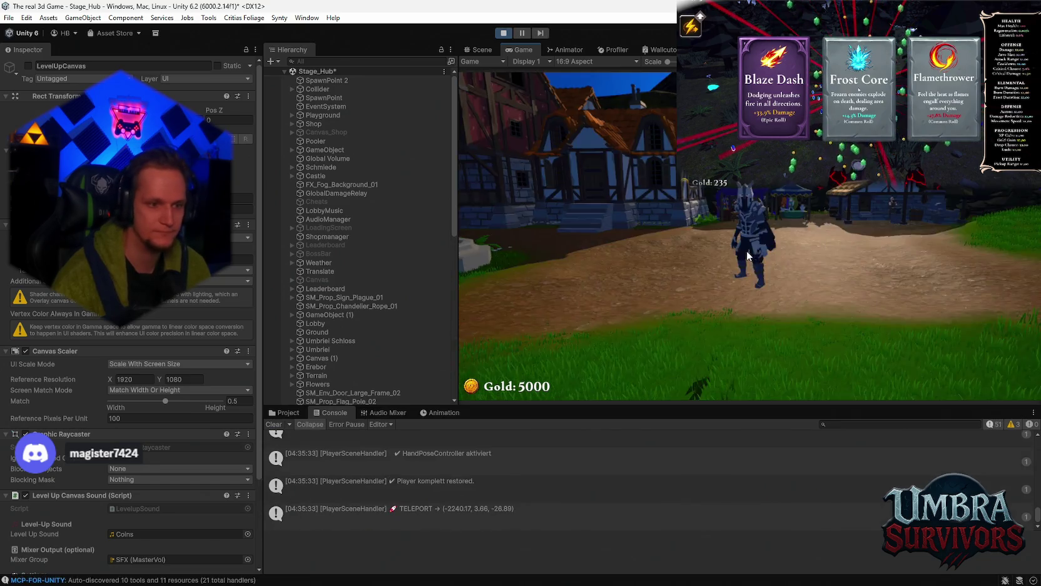
- Run through the hub, preview a weapon in the weapon book, and head into Stage_Forest
key(w)
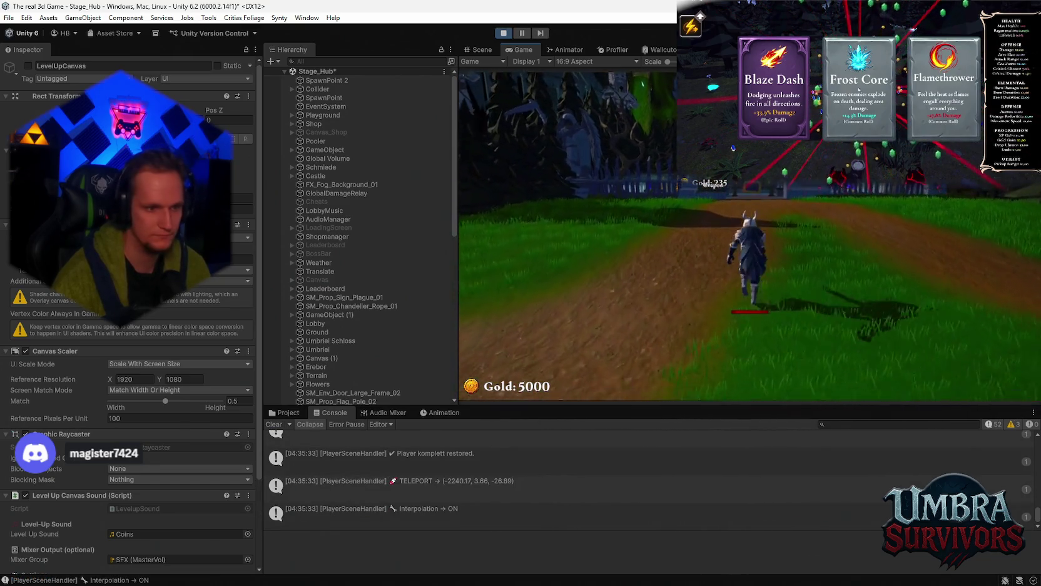
key(w)
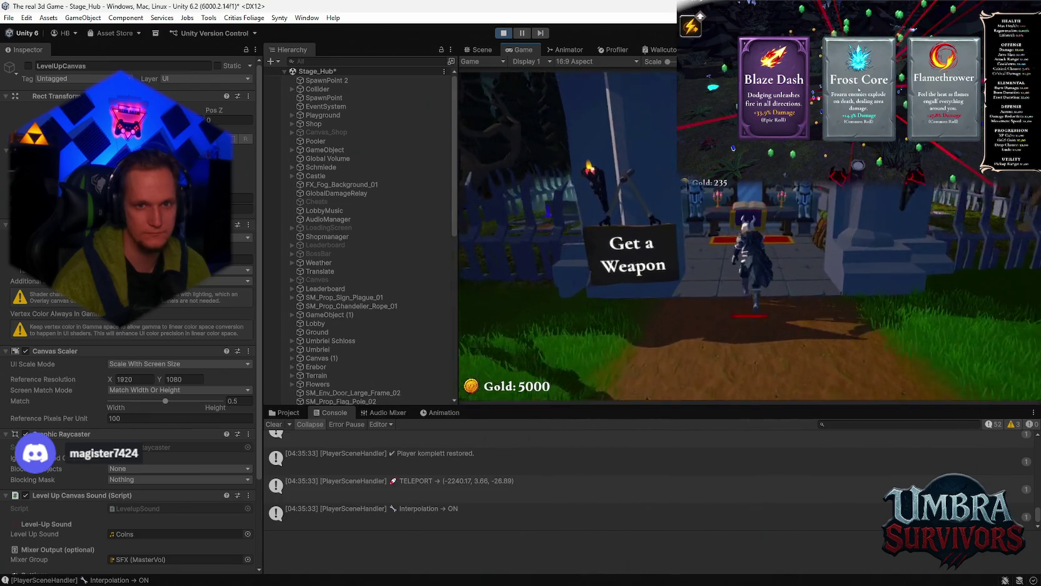
key(e)
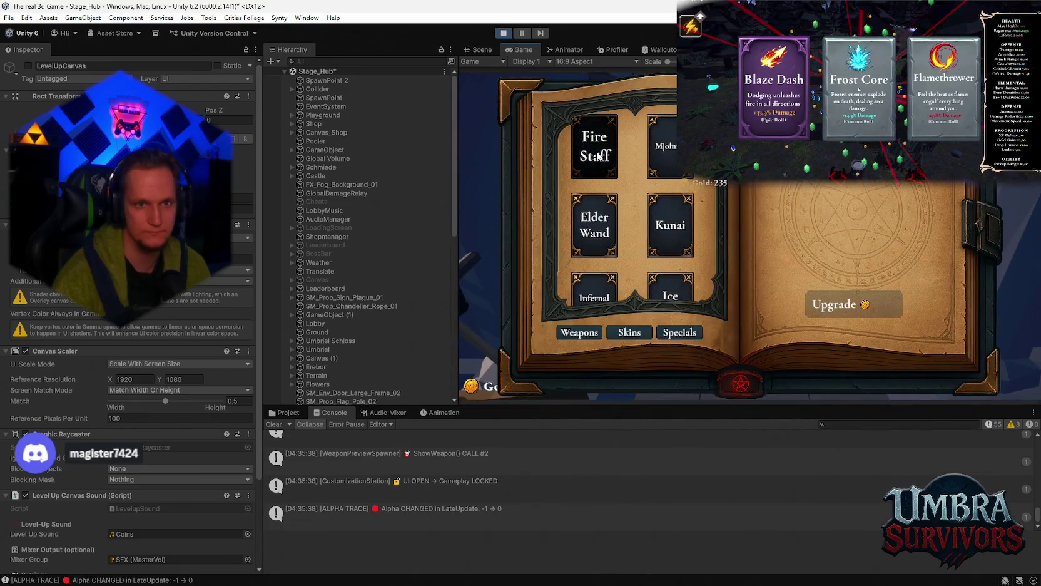
click(670, 275)
key(Escape)
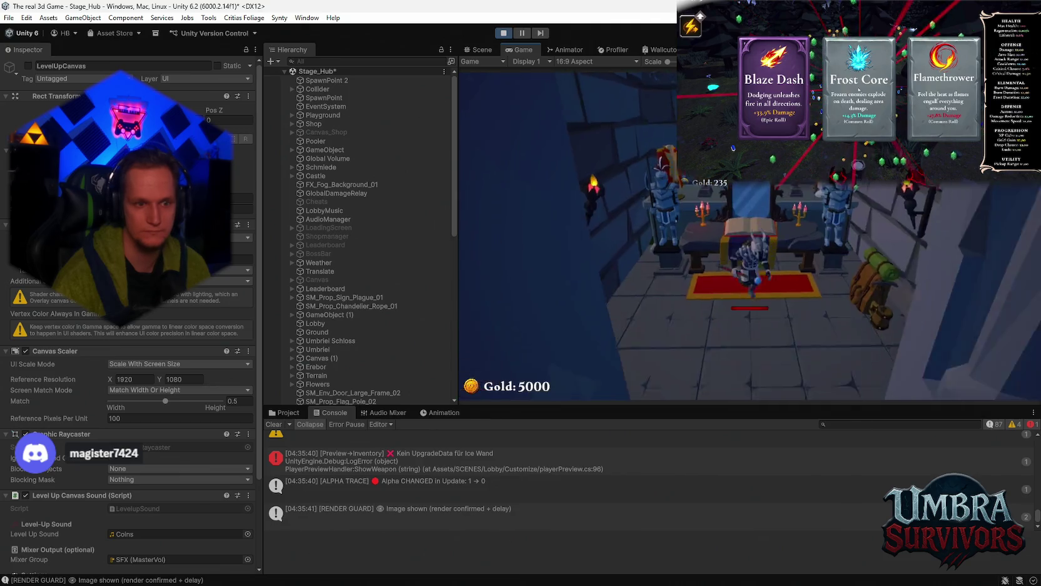
key(w)
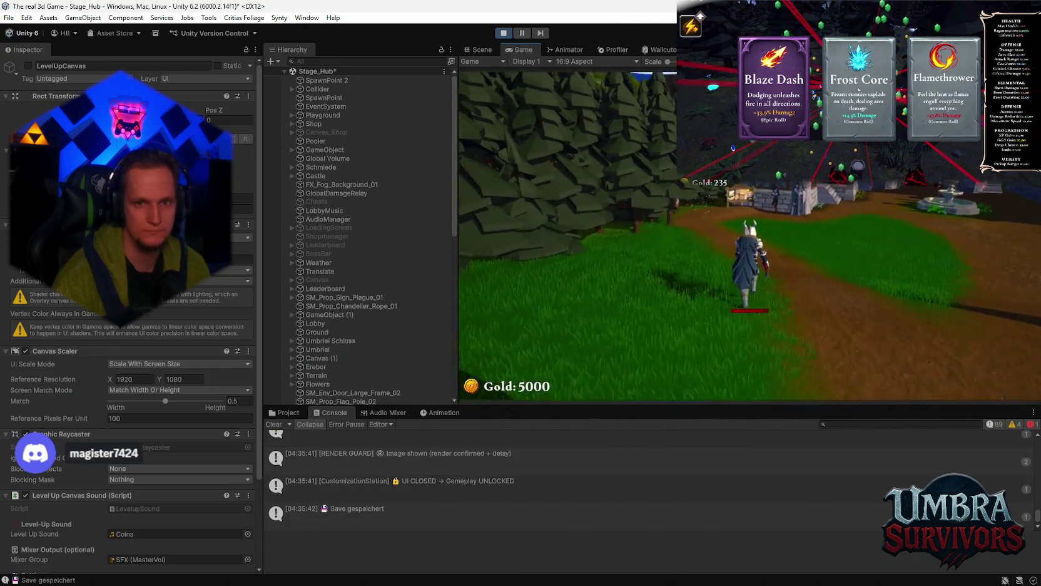
key(space)
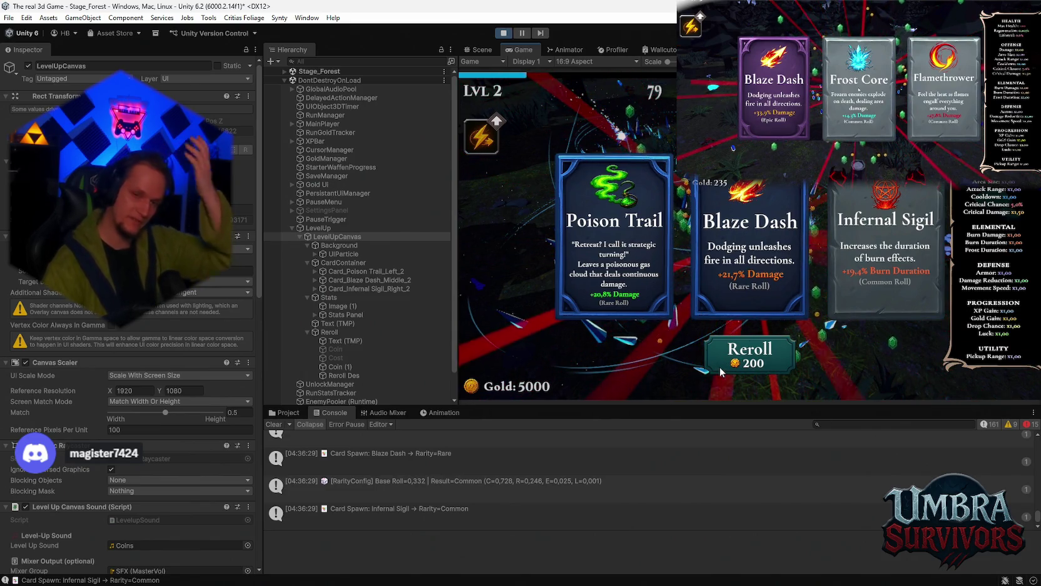
- Clear the Console, exit Play mode, and save the Stage_Hub scene via File > Save
click(276, 423)
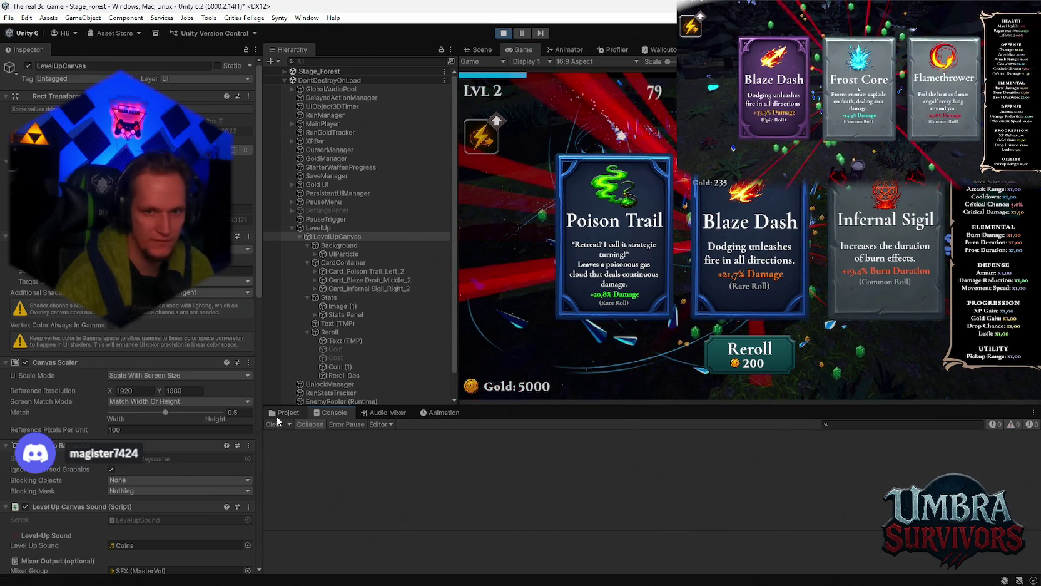
click(284, 413)
click(503, 33)
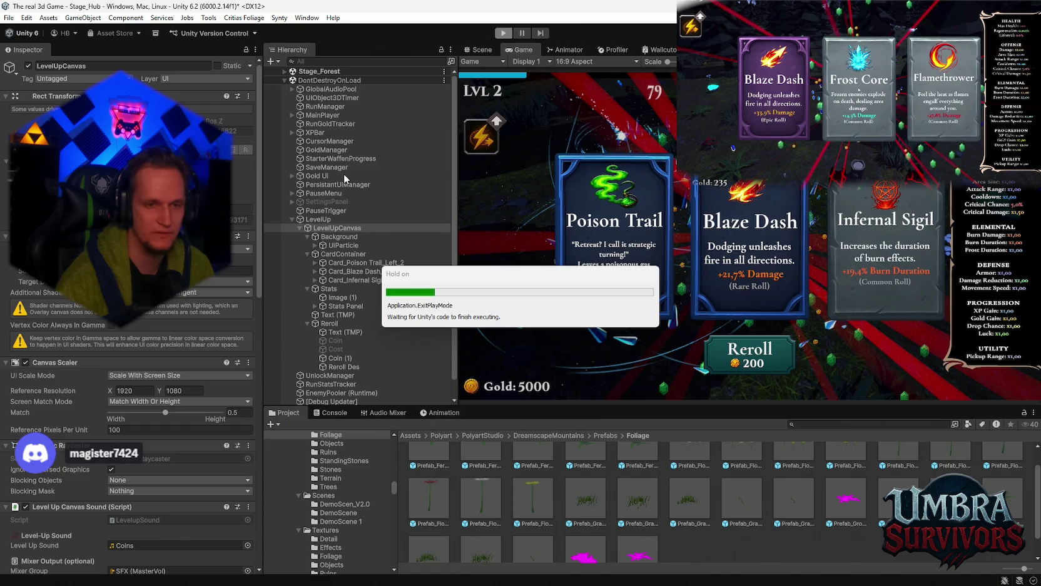
click(8, 18)
click(25, 69)
click(9, 18)
click(25, 68)
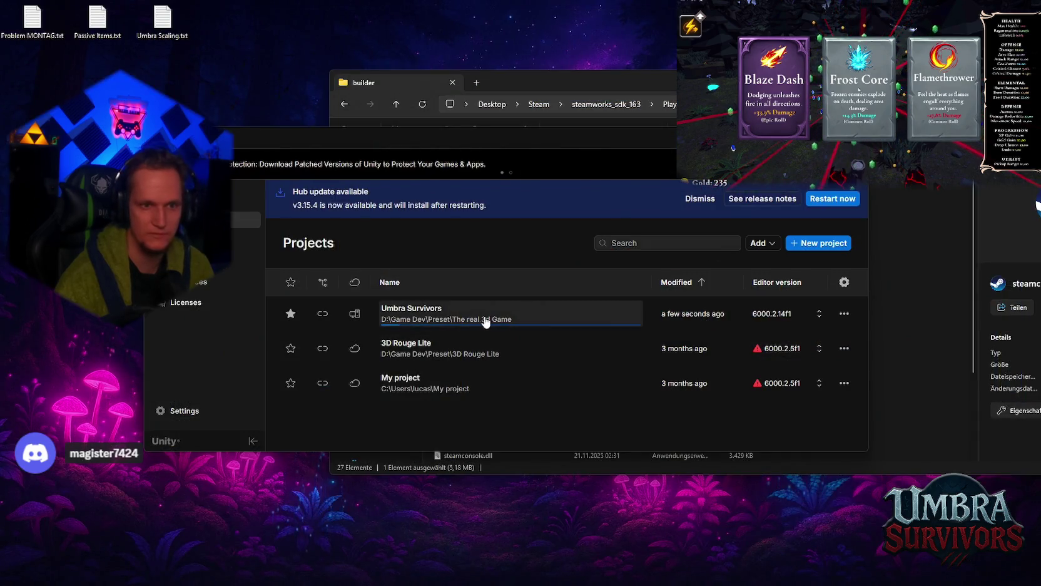
- Reopen the Umbra Survivors project and adjust the scene view around the book UI
click(484, 316)
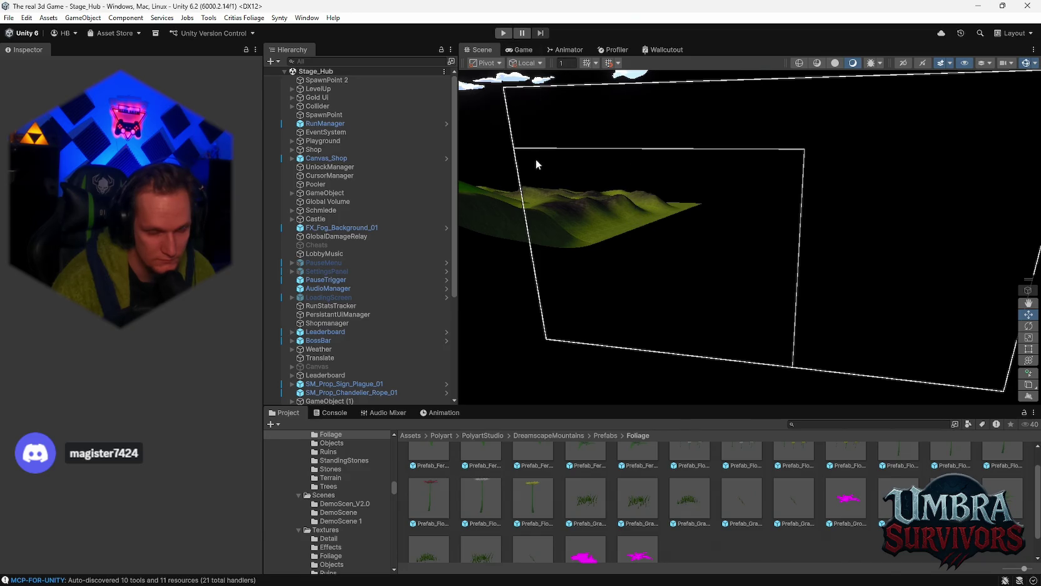
mouse_move(565, 186)
mouse_down()
mouse_move(700, 202)
mouse_move(740, 220)
mouse_up()
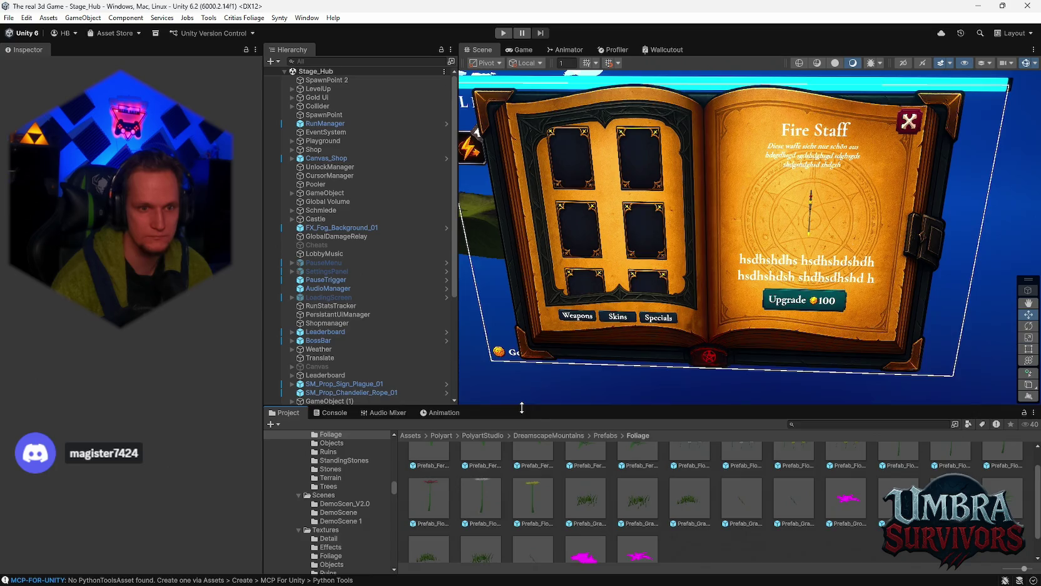
drag(521, 407, 522, 393)
- Expand LevelUp > LevelUpCanvas and trace LevelupManager's Reroll Cost Text to the Reroll Text (TMP) object
click(325, 108)
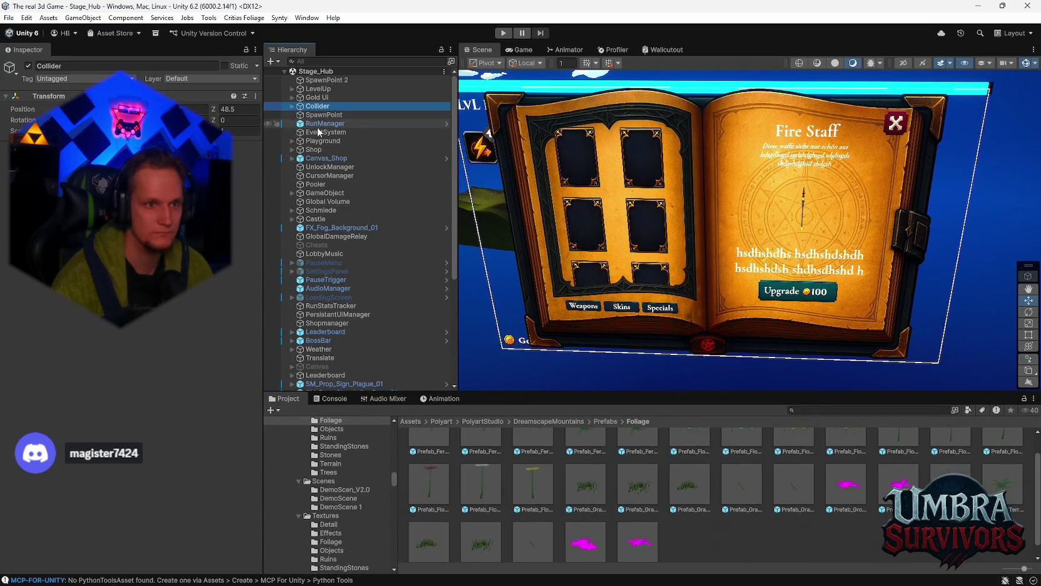
click(292, 89)
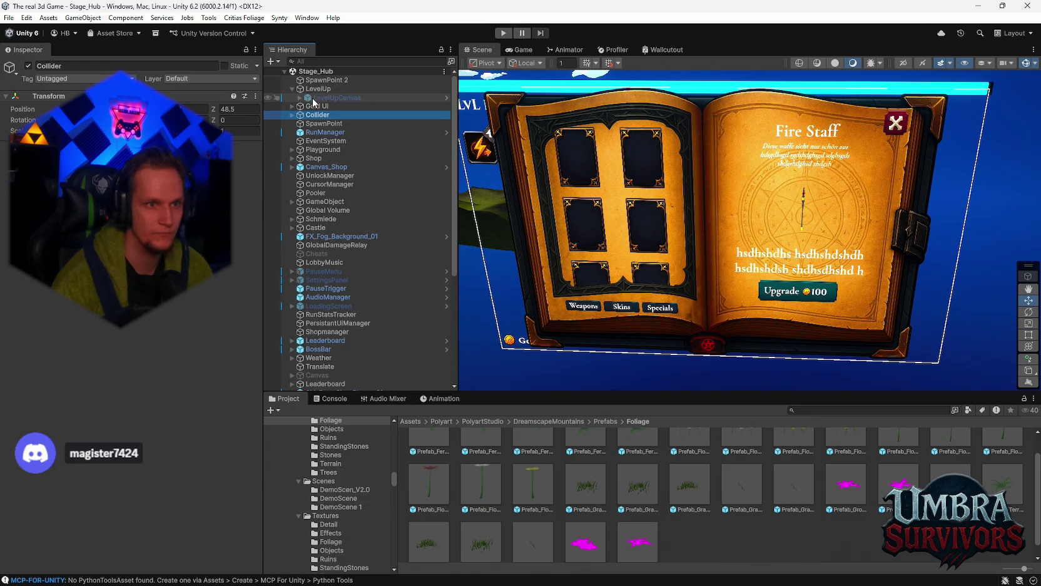
click(302, 98)
click(300, 98)
click(325, 107)
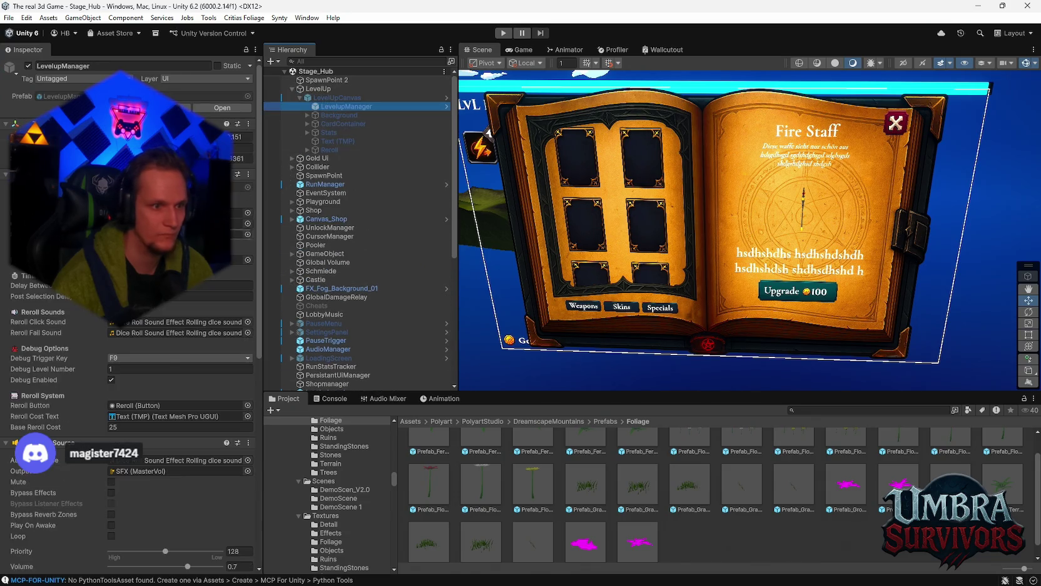
scroll(204, 315, up, 1)
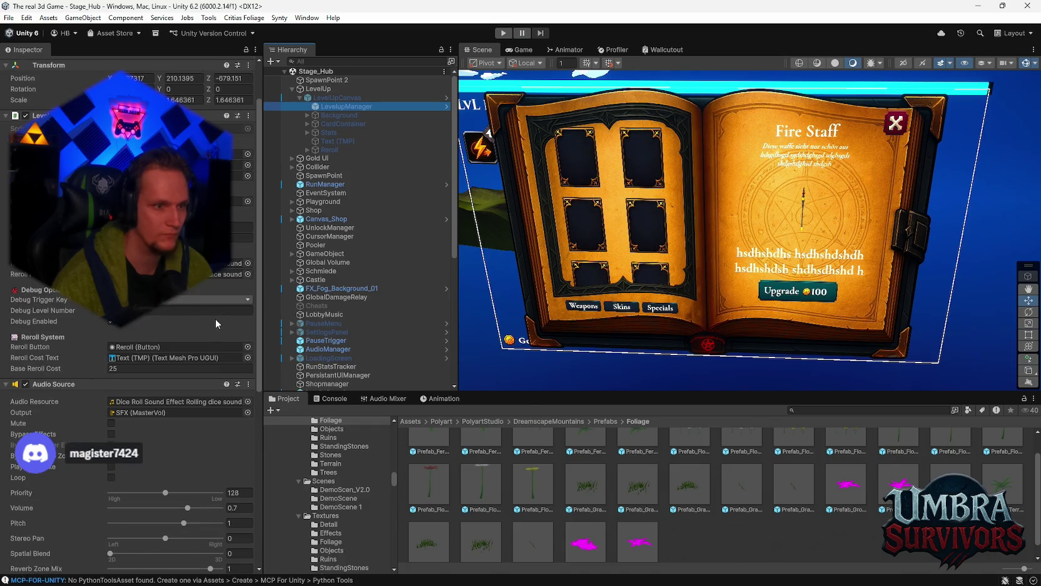
click(174, 358)
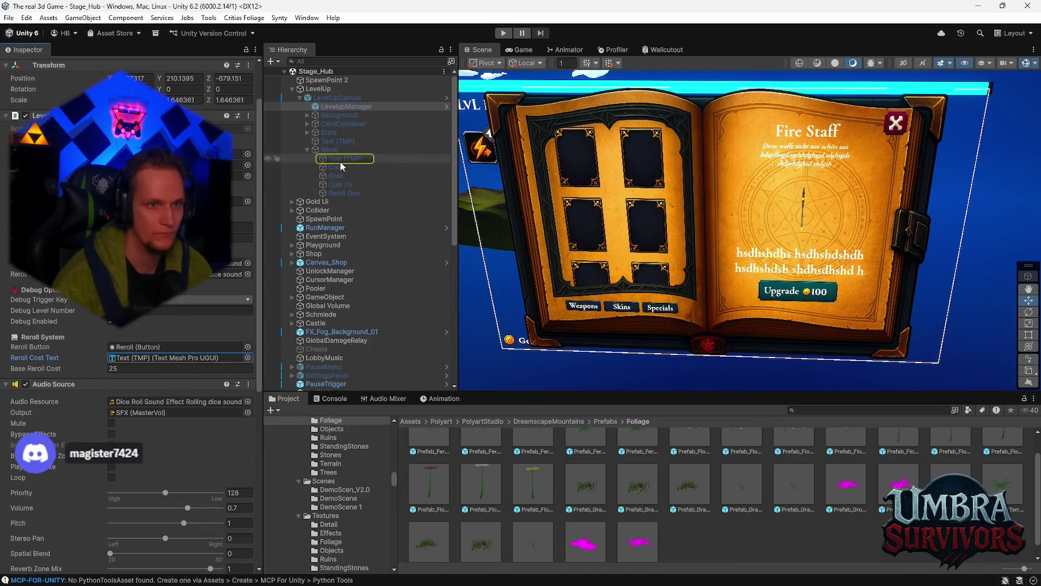
click(339, 160)
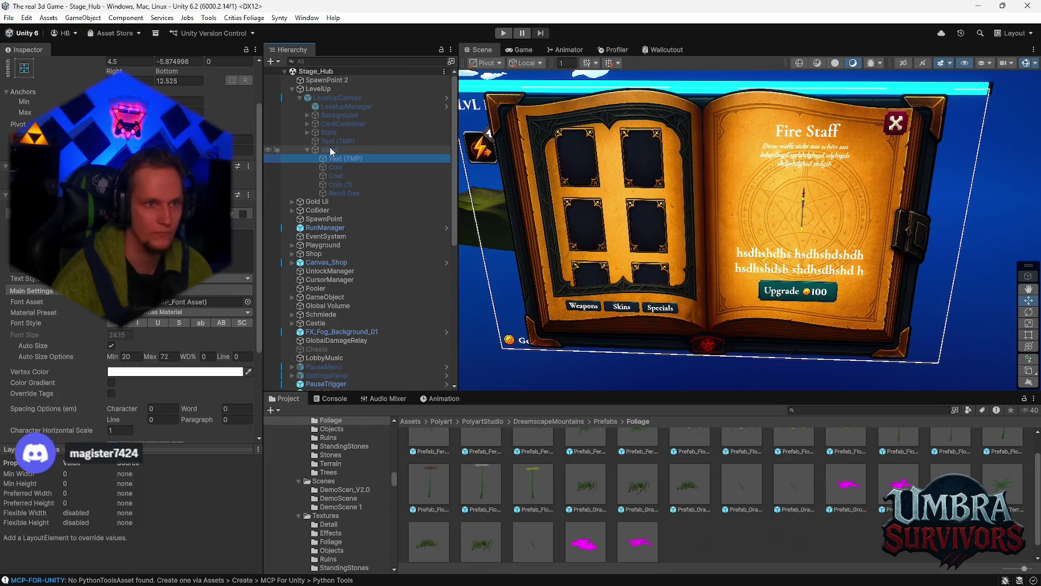
right_click(325, 99)
- Open the LevelUpCanvas prefab in isolation and check the reroll cost text showing 200
mouse_move(416, 248)
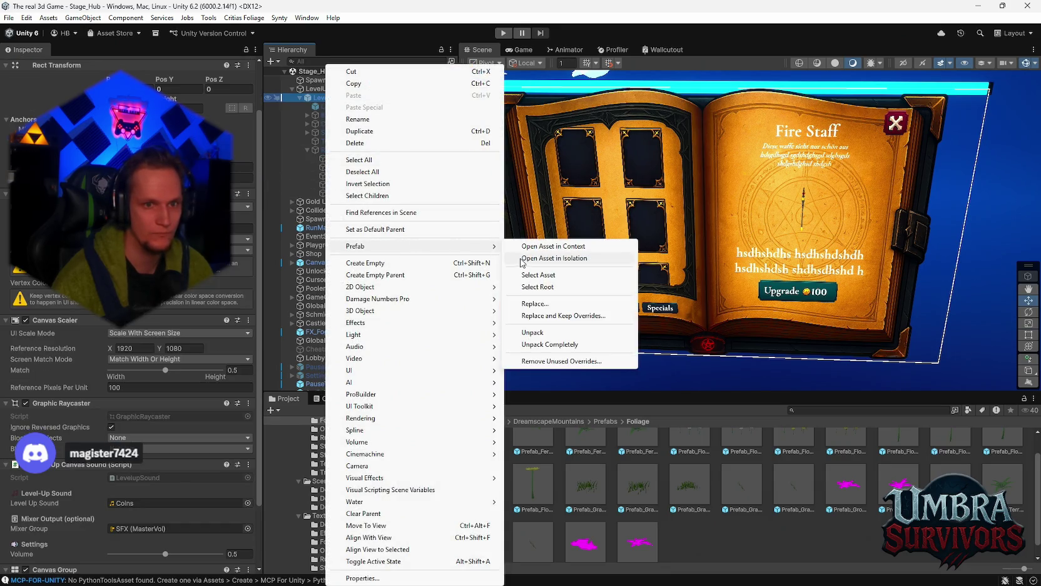
click(522, 260)
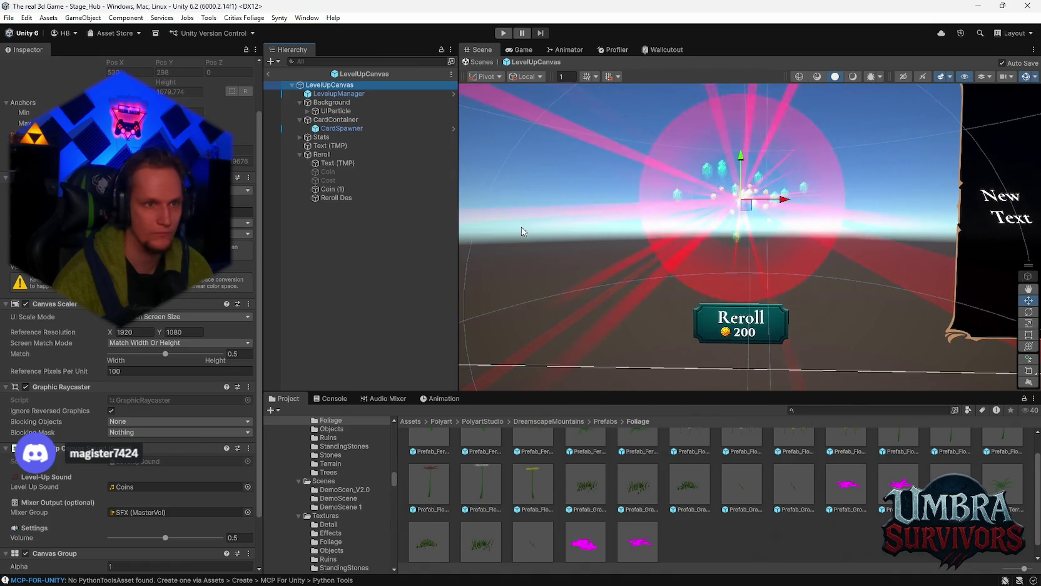
click(327, 164)
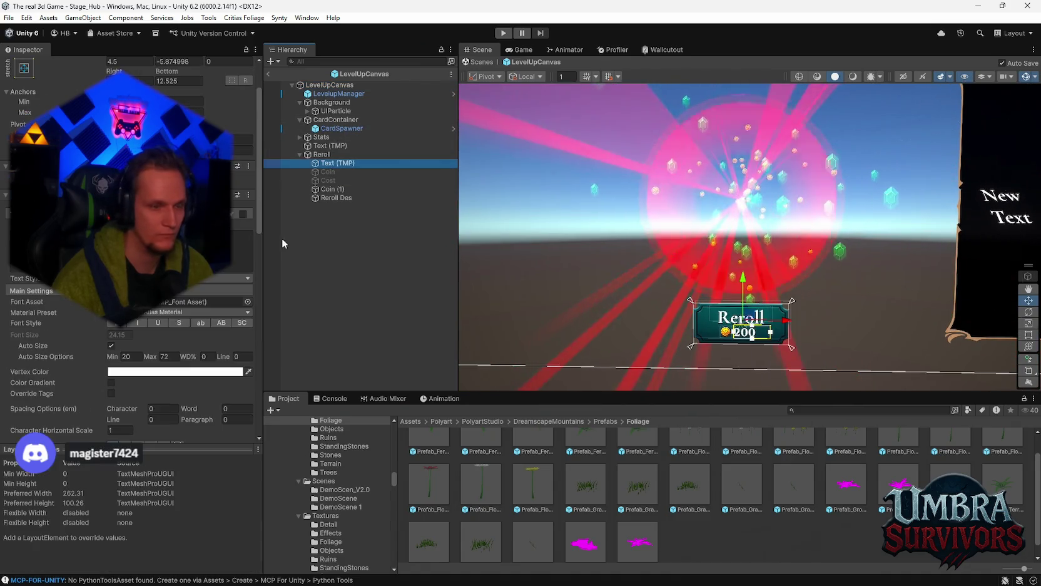
scroll(27, 63, up, 3)
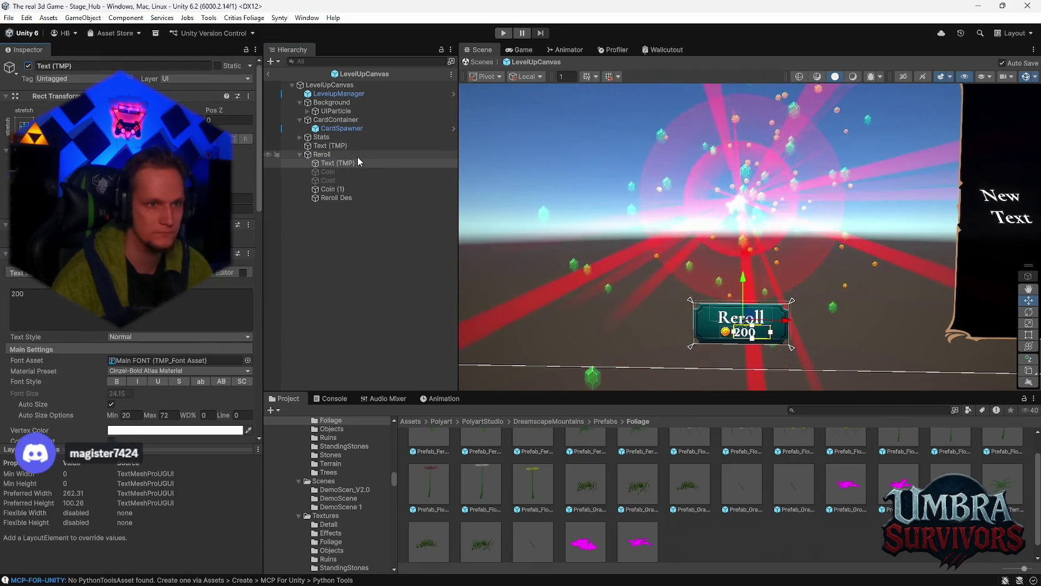
- Drag the cost text onto LevelupManager's settings, then select the Reroll button
click(338, 93)
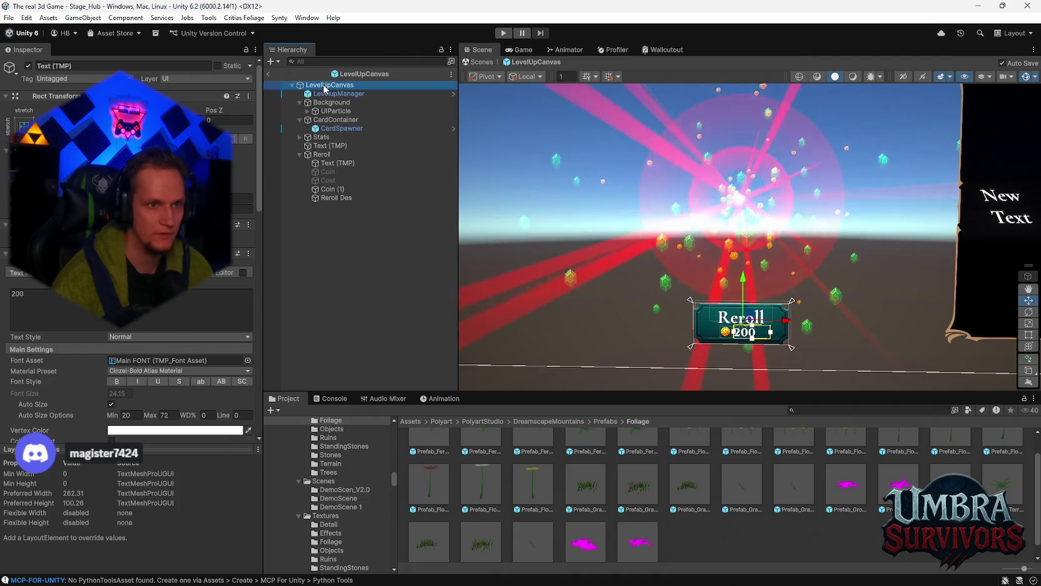
mouse_move(332, 162)
mouse_down()
mouse_move(144, 338)
mouse_move(325, 185)
mouse_move(323, 154)
mouse_move(268, 230)
mouse_move(144, 299)
mouse_move(130, 323)
mouse_move(144, 341)
mouse_move(144, 327)
mouse_up()
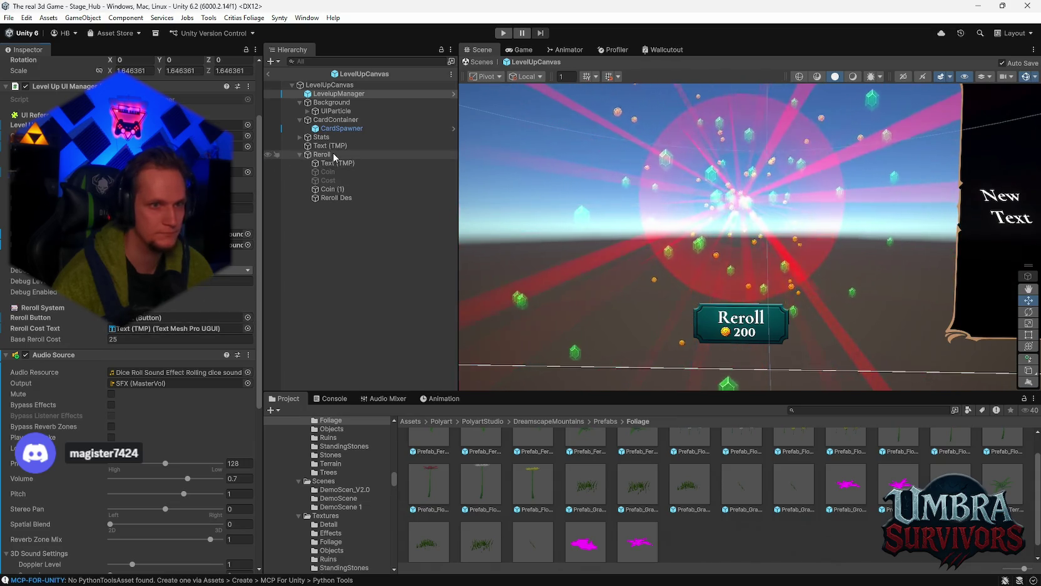
click(334, 155)
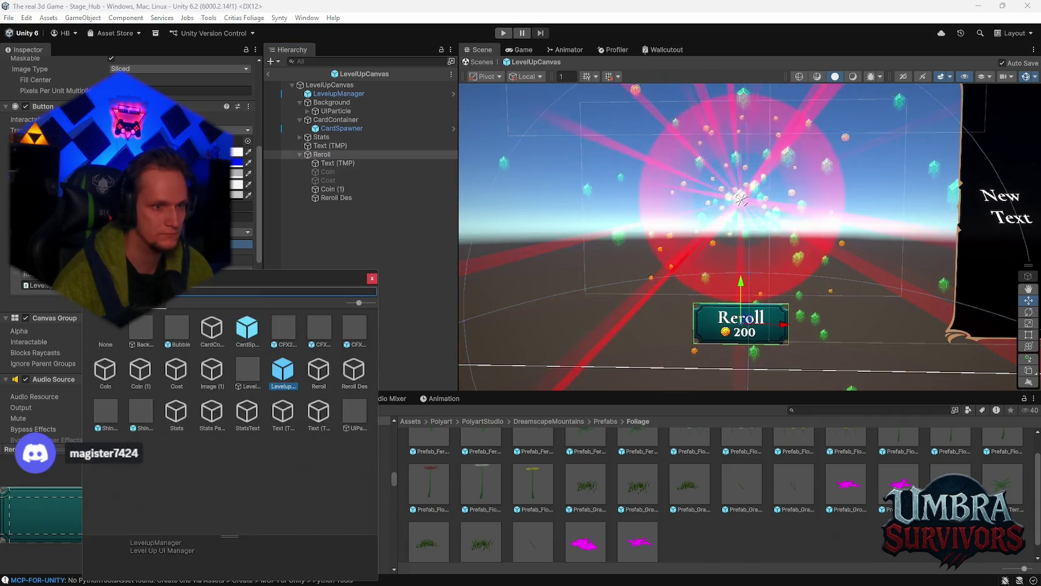
- Set the Reroll button's On Click to LevelupManager's LevelUpUIManager.TryReroll()
double_click(282, 371)
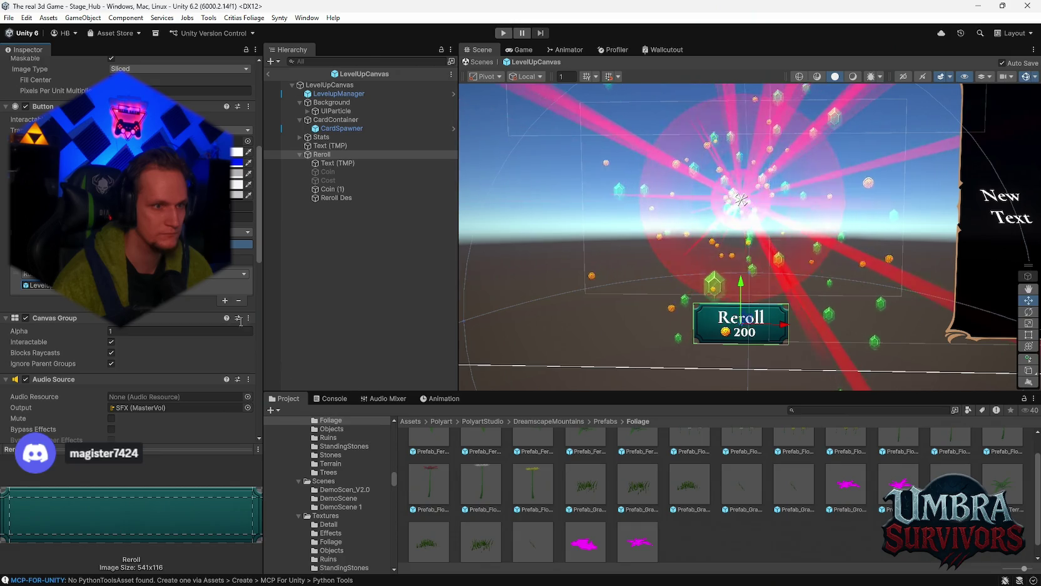
click(177, 273)
mouse_move(182, 332)
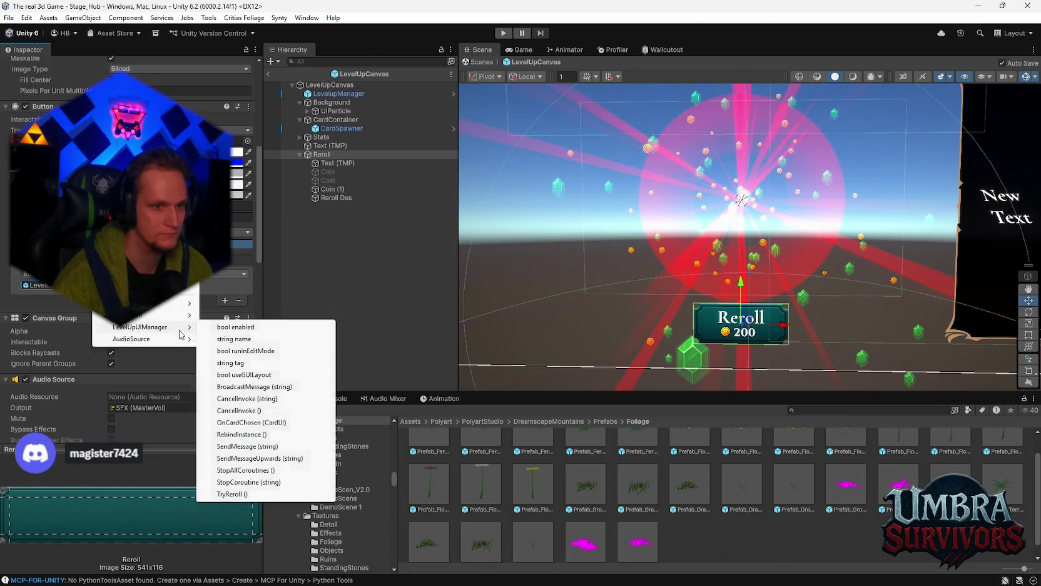
click(254, 493)
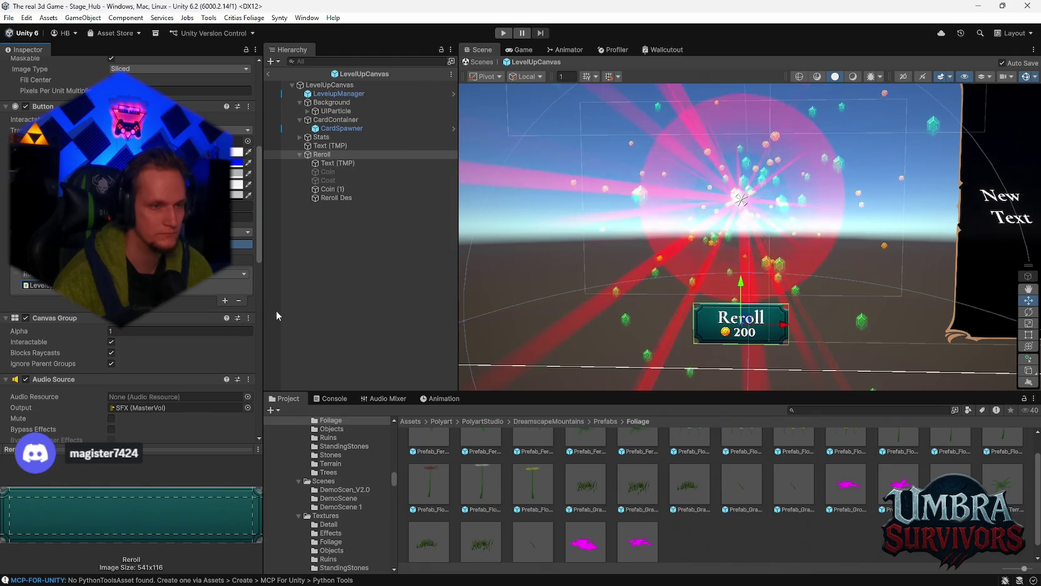
scroll(157, 307, down, 6)
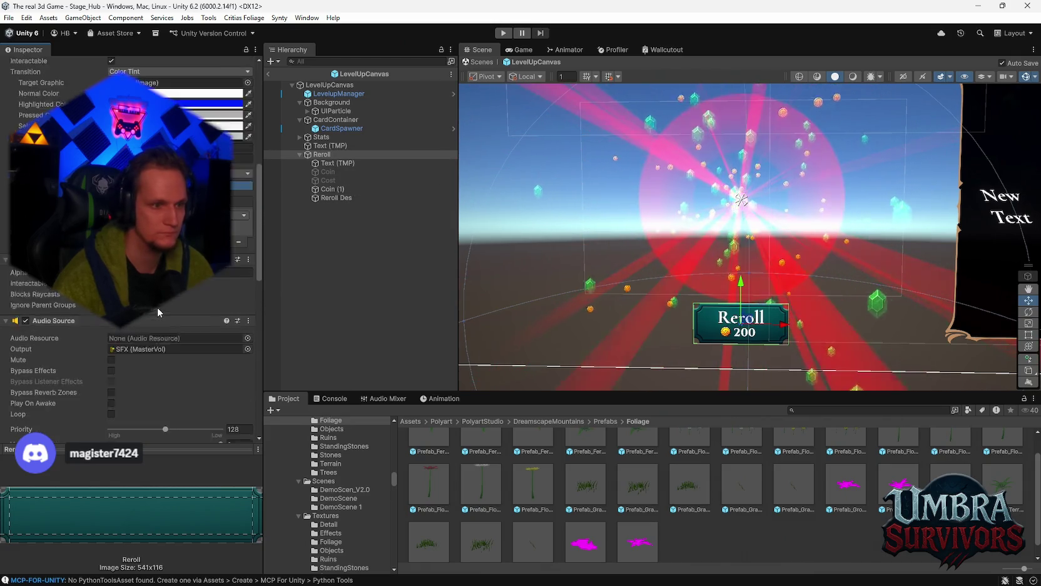
scroll(181, 310, up, 5)
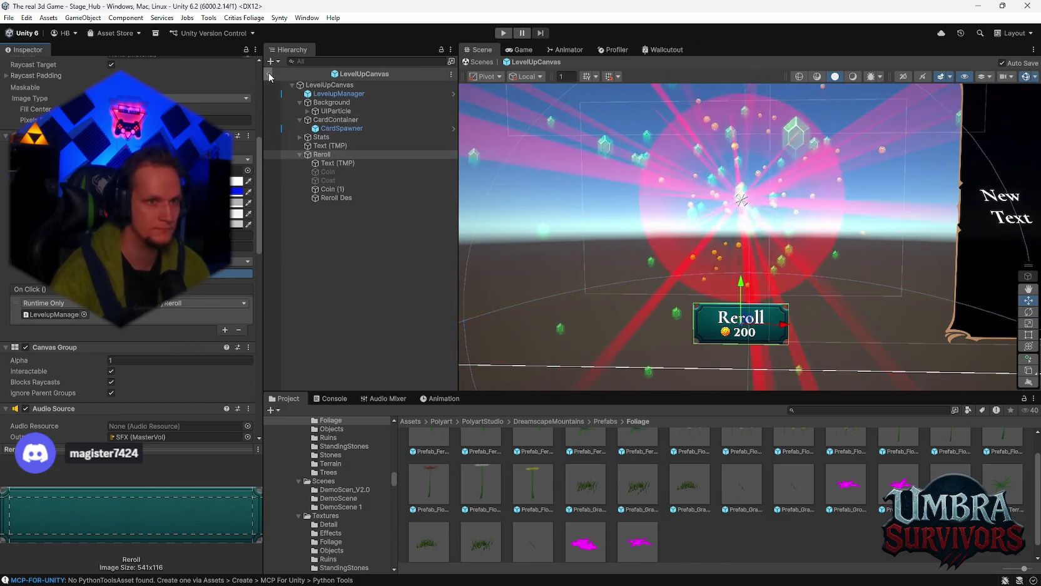
- Select LevelupManager and the LevelUpCanvas root, then exit prefab mode back to Stage_Hub
click(325, 93)
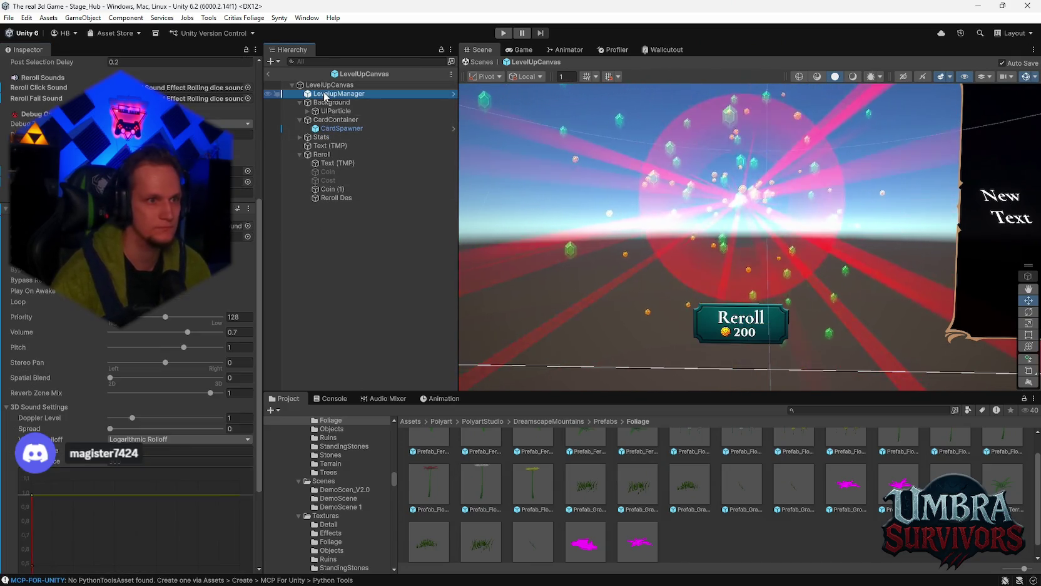
right_click(325, 95)
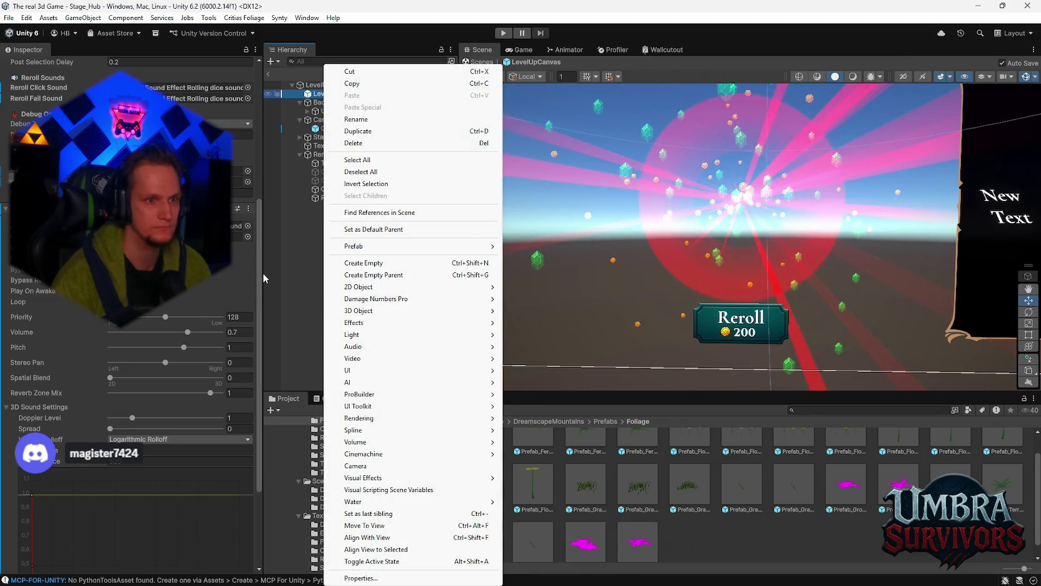
click(263, 278)
scroll(132, 282, up, 5)
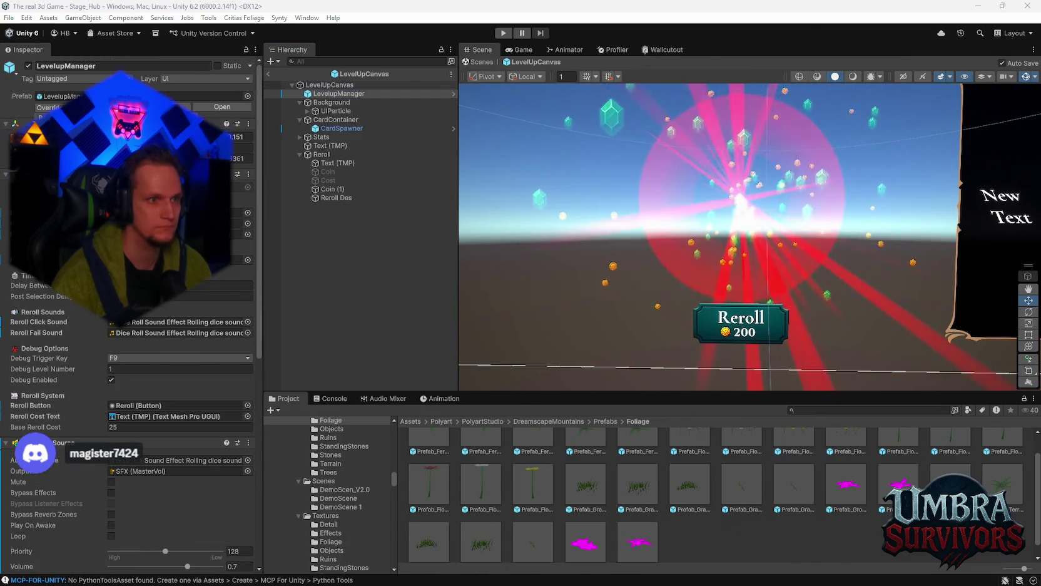
click(316, 85)
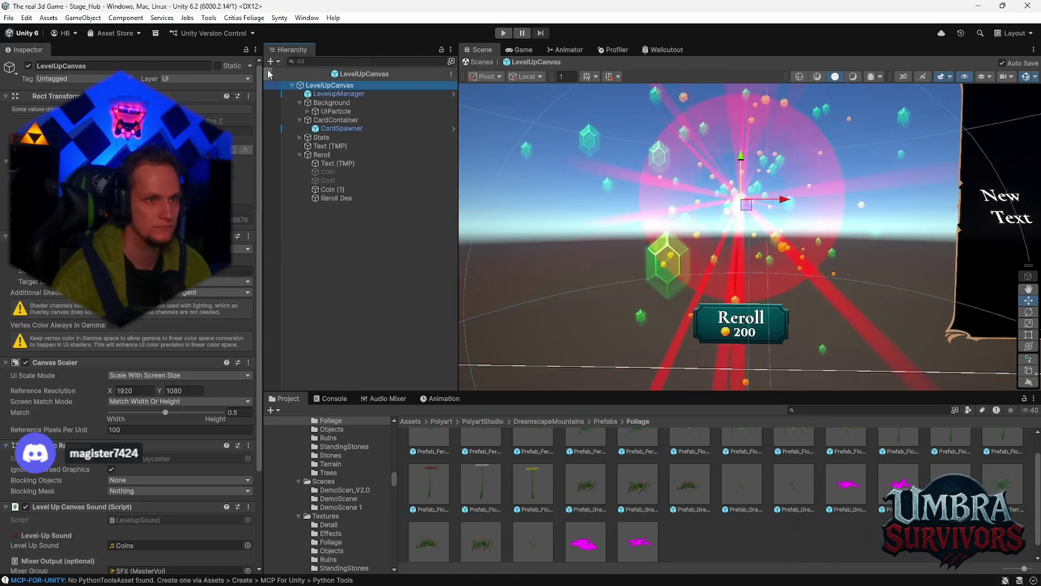
click(268, 74)
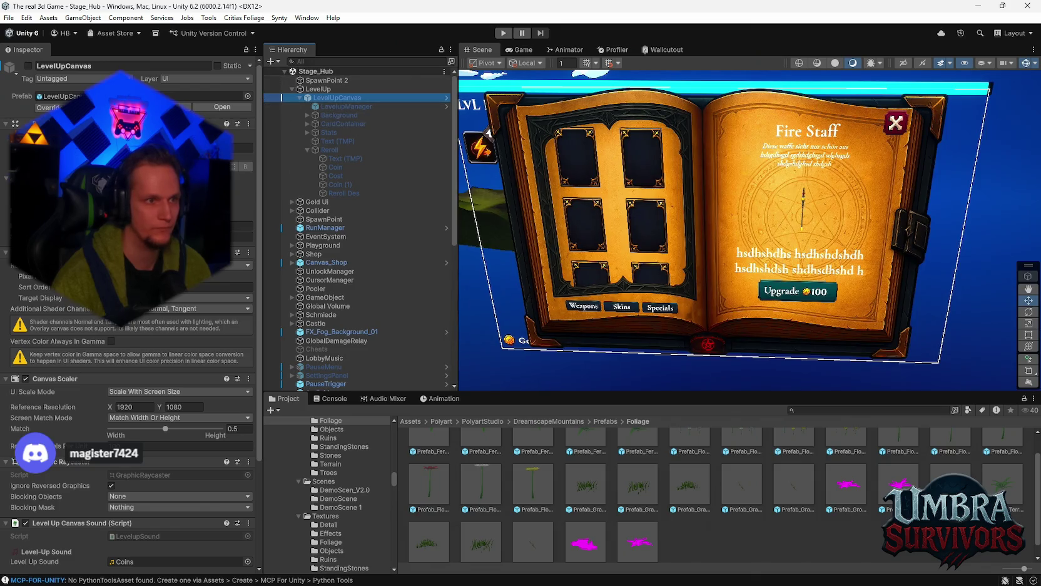
- Apply all overrides to the LevelUpCanvas prefab, check the Console, and enter Play mode
click(50, 107)
click(151, 340)
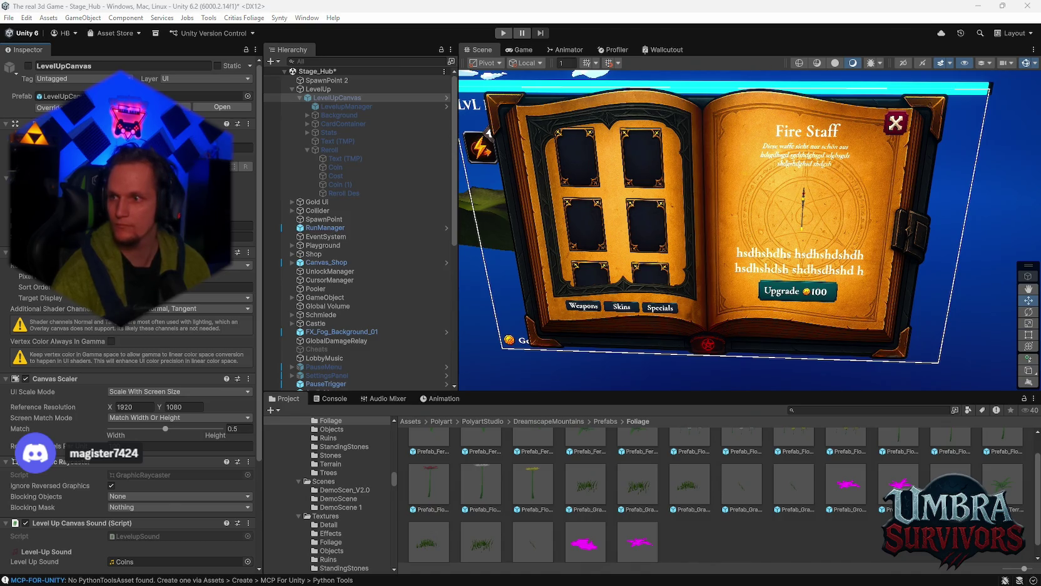
click(777, 525)
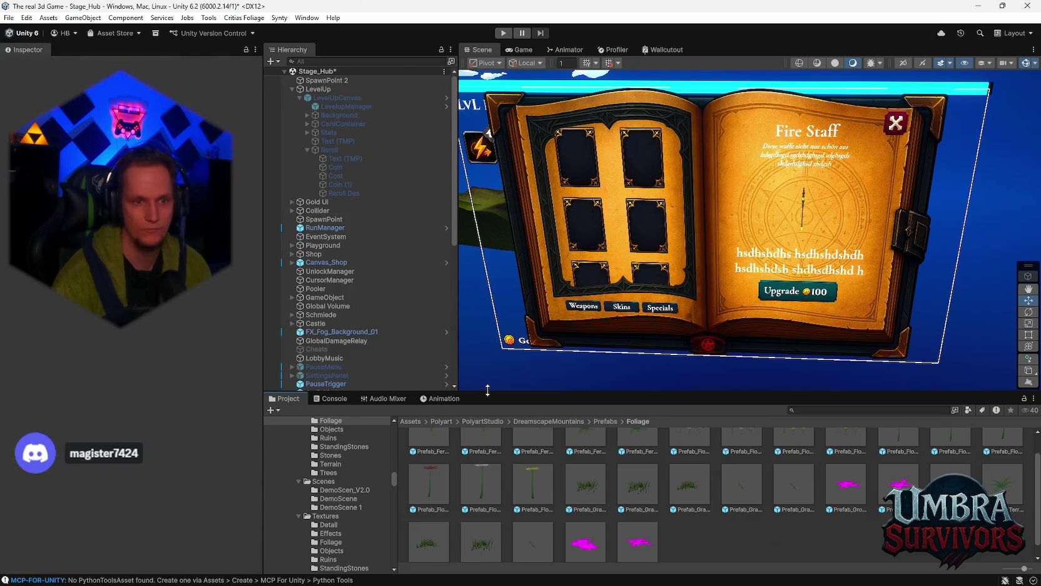
click(335, 398)
click(285, 399)
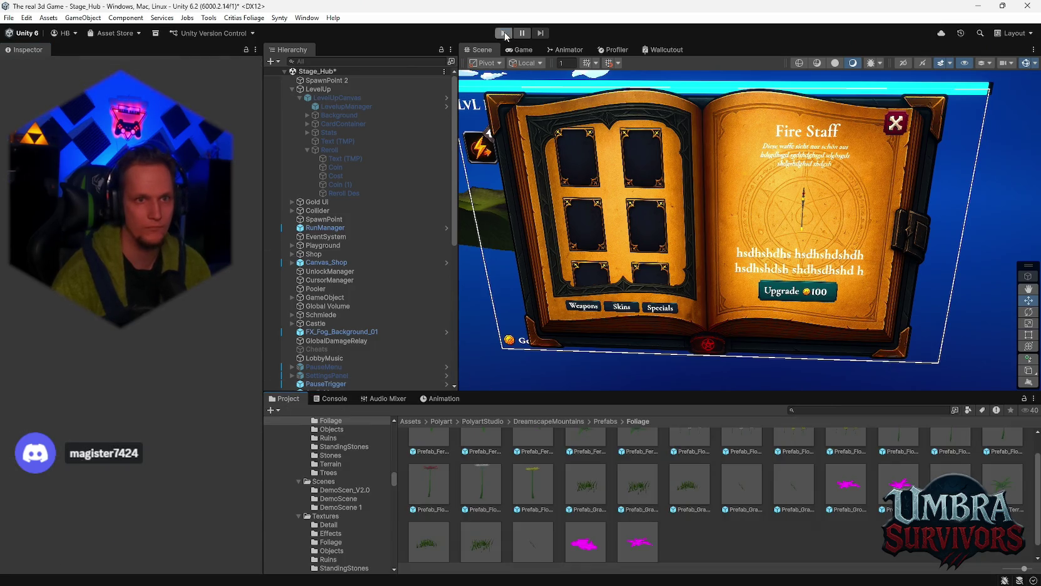
click(504, 33)
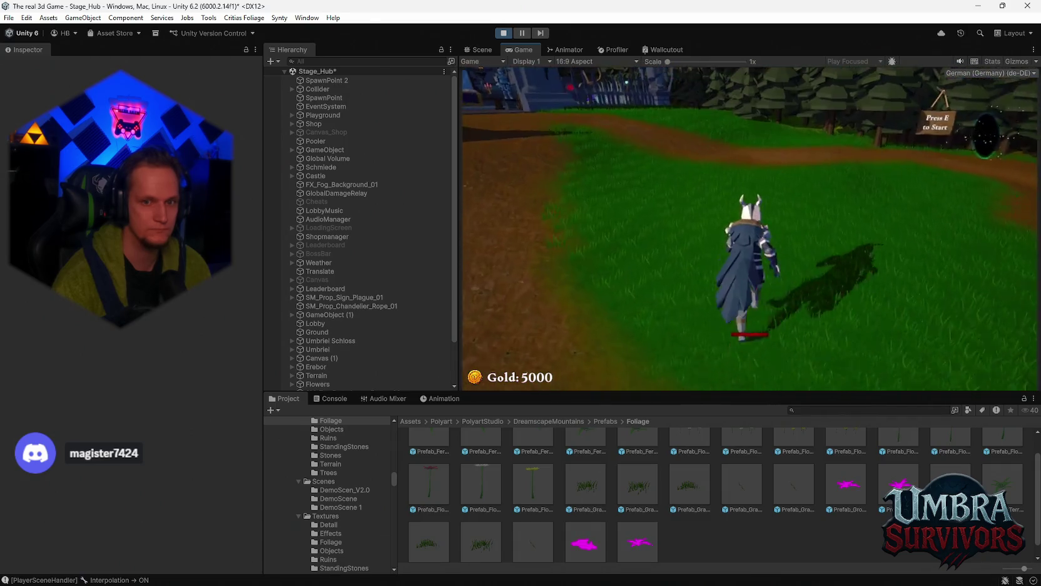
- Walk to the Get a Weapon building, open and close the upgrade book, then head up the village path
key(w)
key(w)
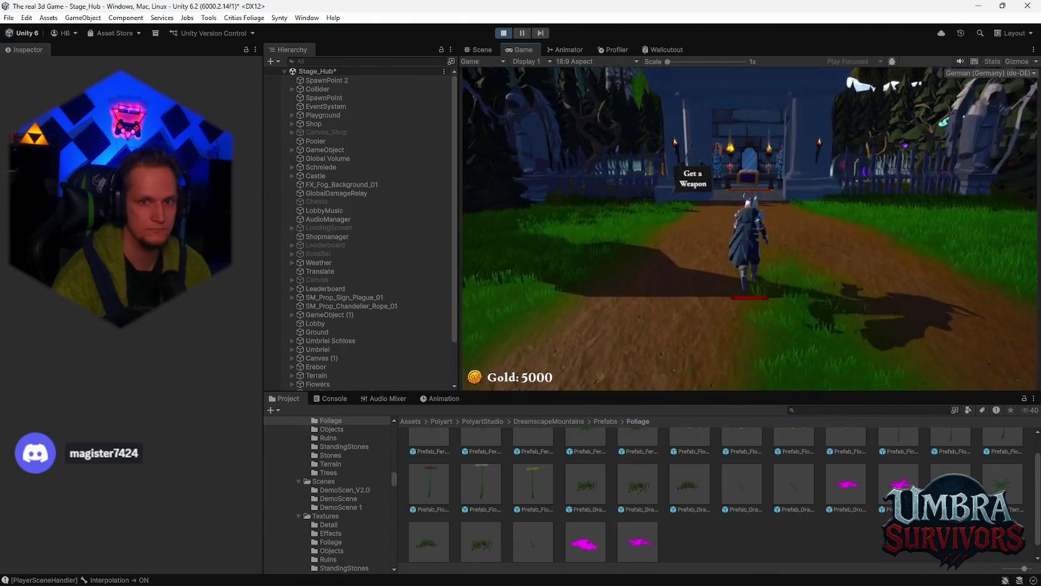
key(w)
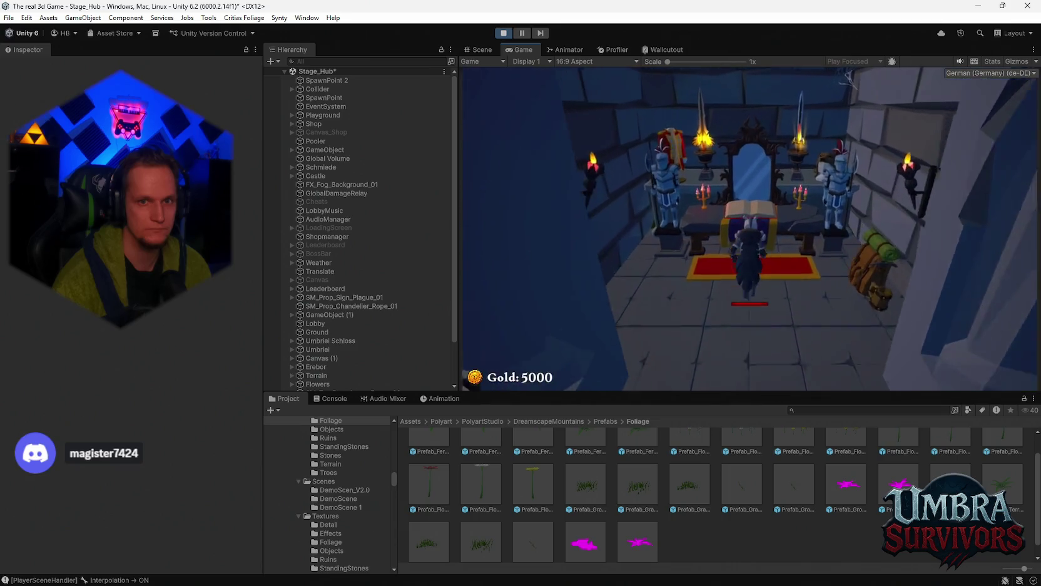
click(948, 100)
key(w)
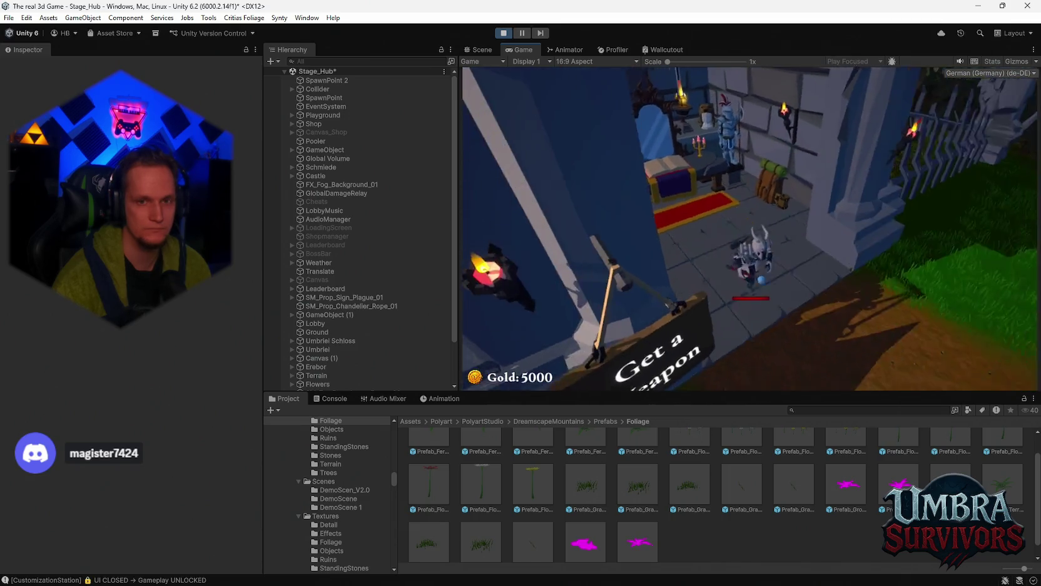
key(w)
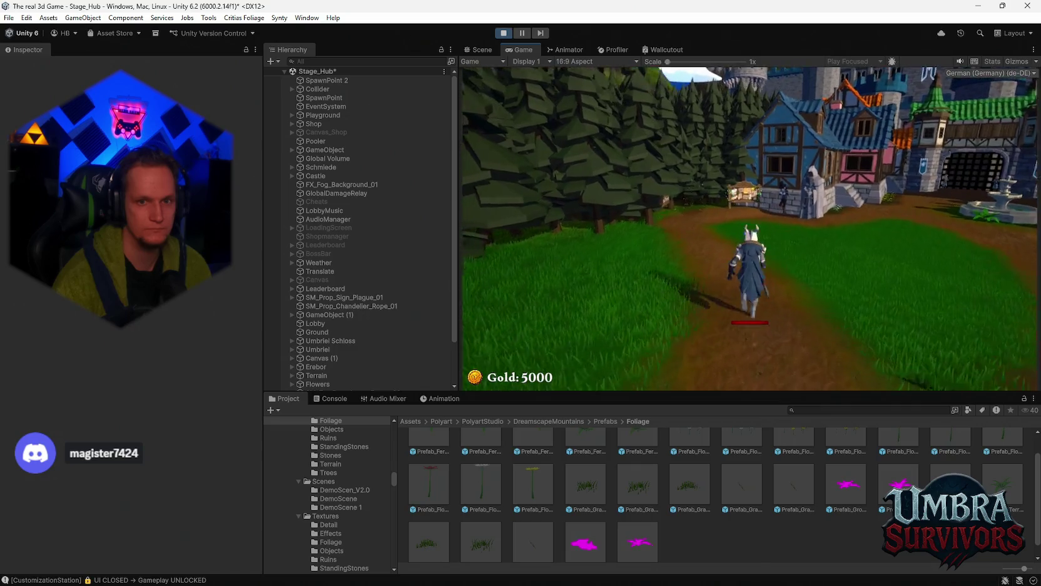
key(w)
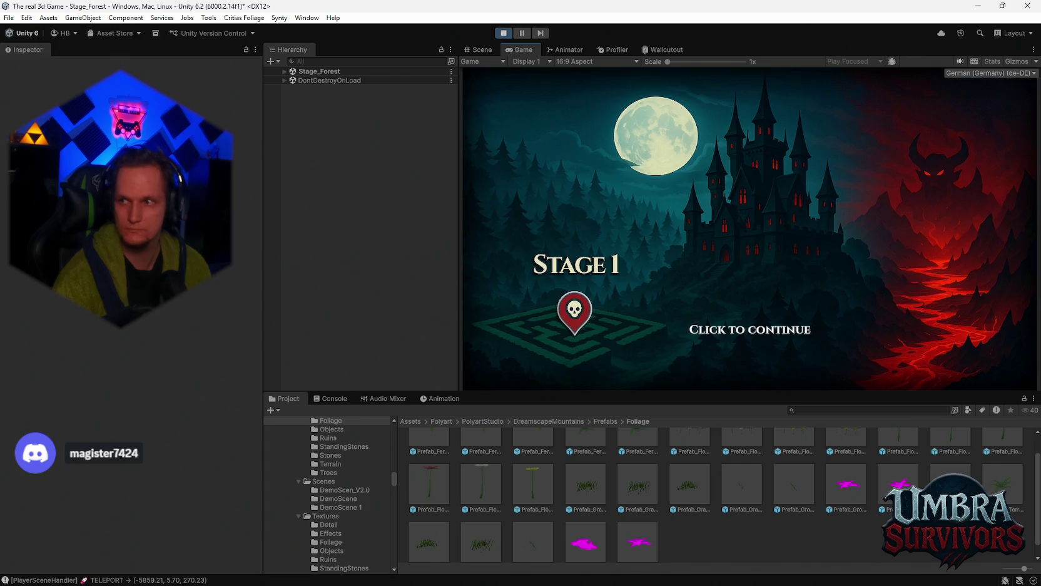
- Dismiss the Stage 1 intro with Space and move through the forest using W and A
key(space)
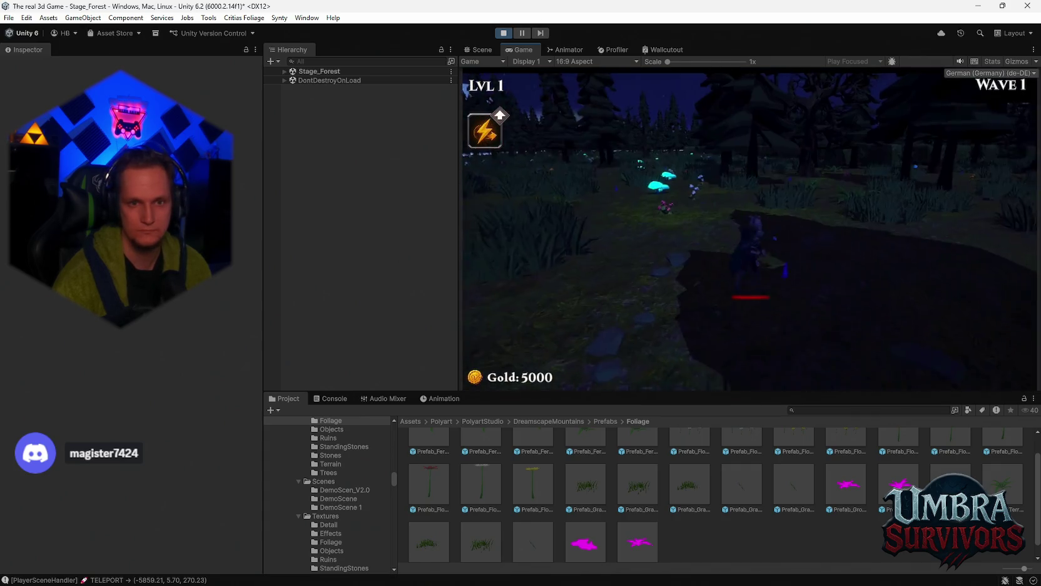
key(w)
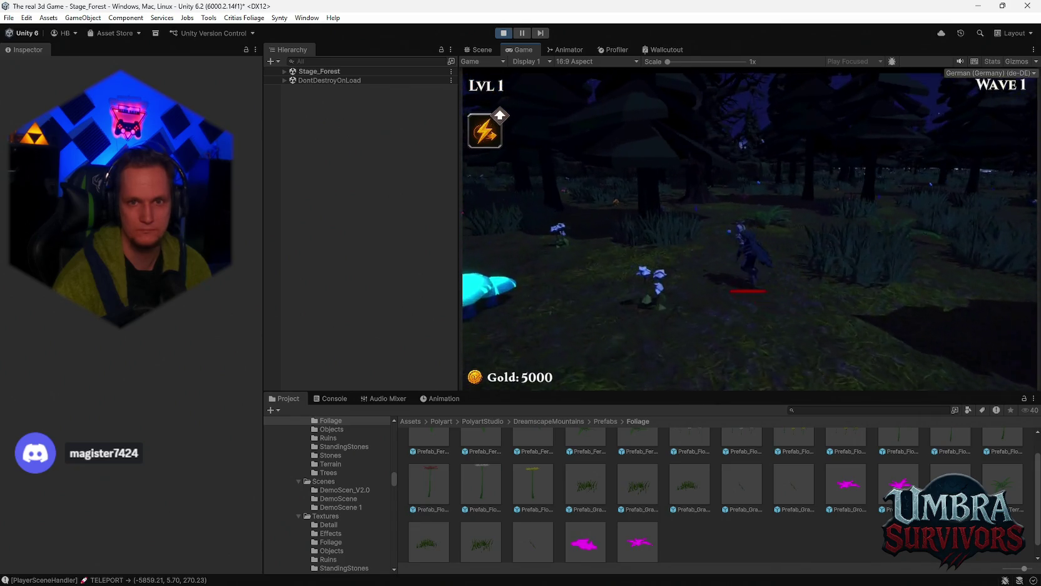
key(a)
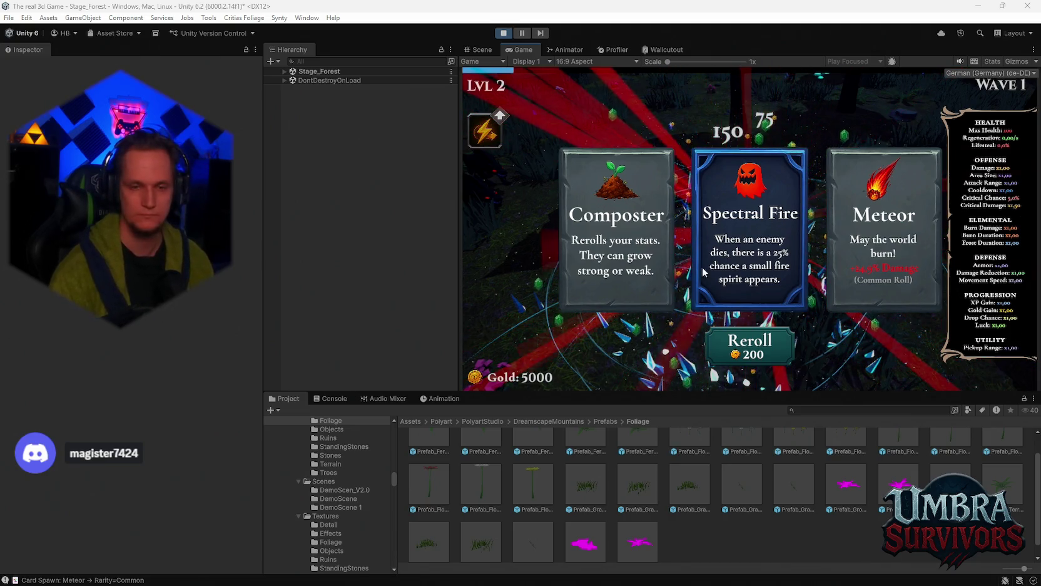
- Screenshot the three level-up cards, then expand DontDestroyOnLoad and inspect LevelUpCanvas and its Background
key(super+shift+s)
drag(565, 142, 871, 359)
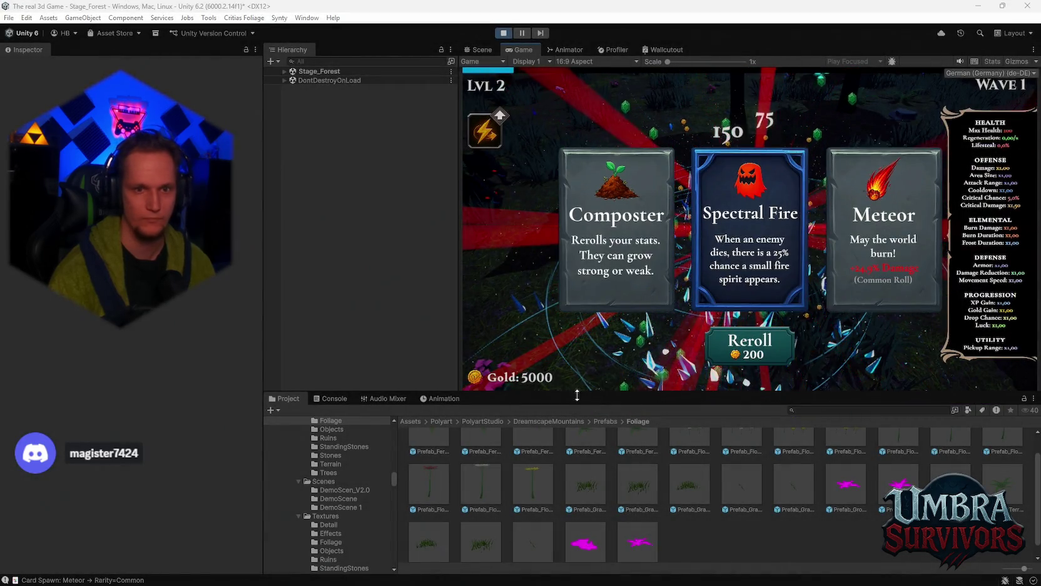
click(284, 81)
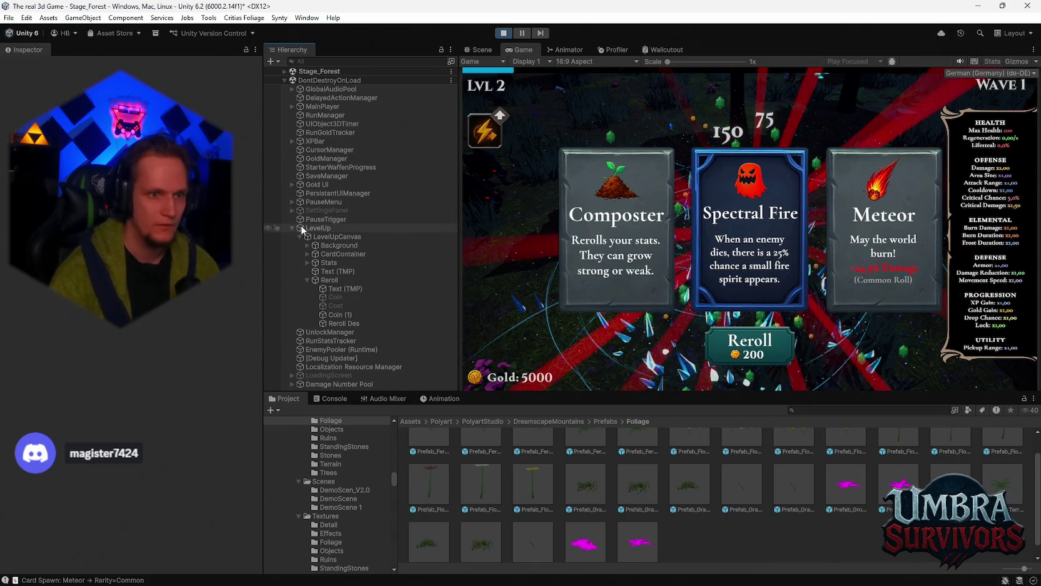
click(327, 239)
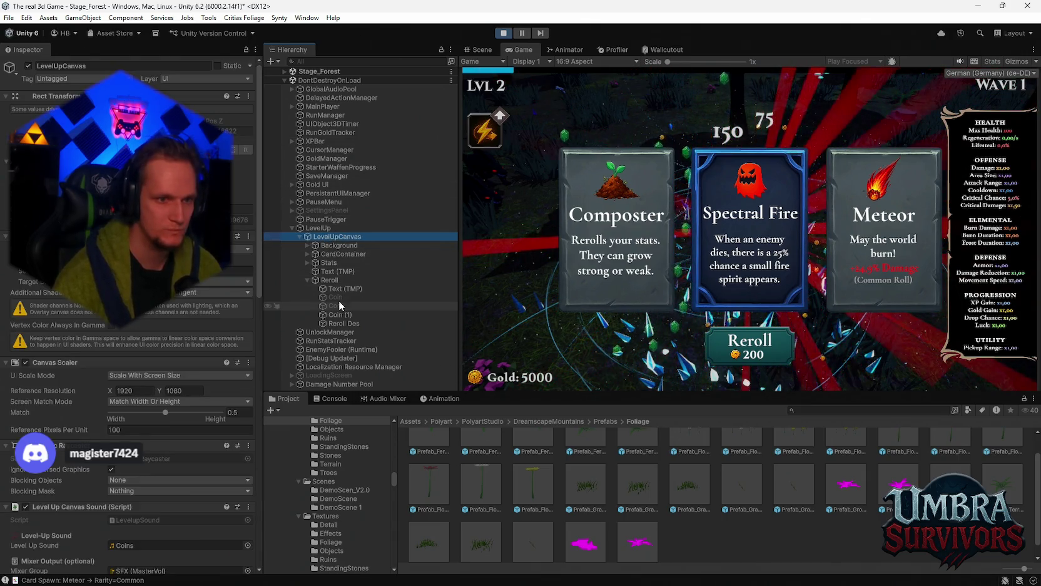
scroll(185, 292, down, 5)
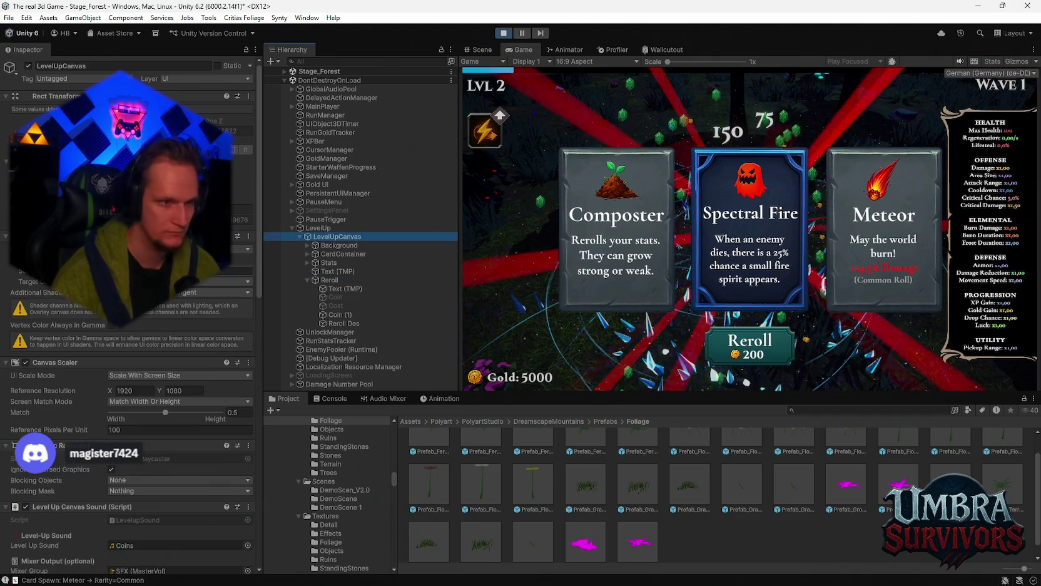
click(337, 245)
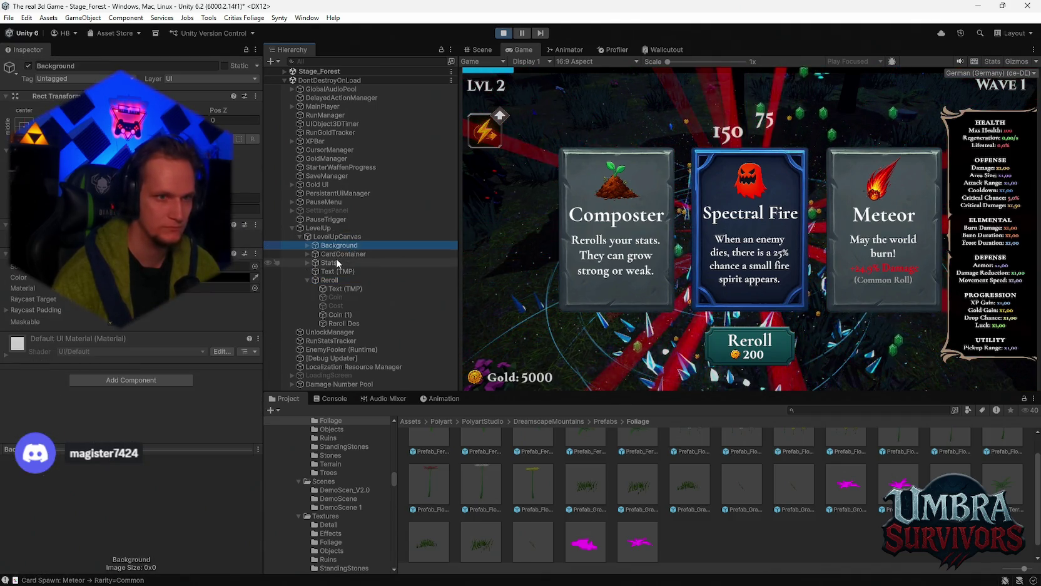
click(323, 61)
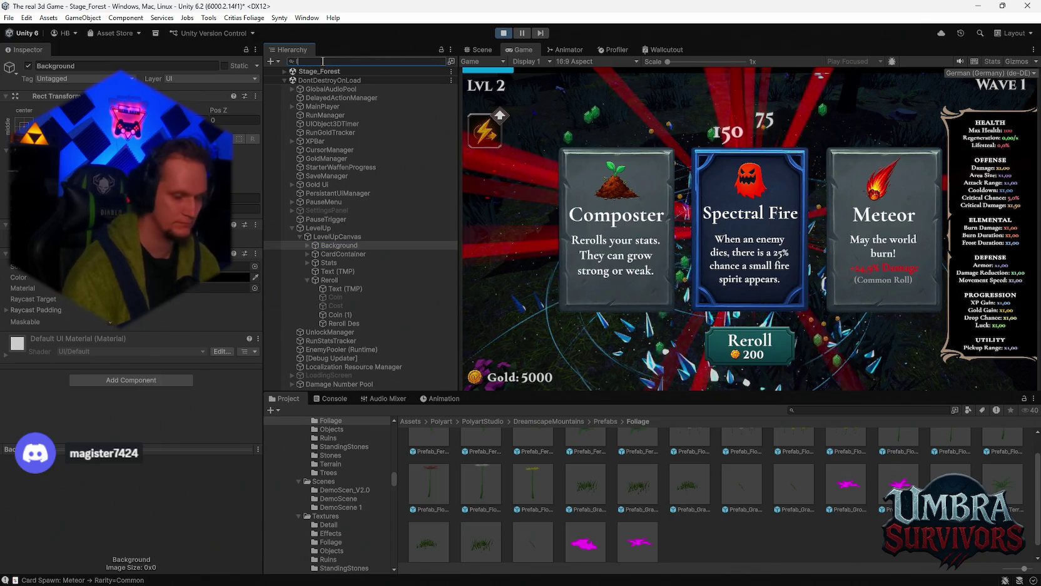
- Search the hierarchy for 'lavel', inspect LevelUpCanvas and the LevelText label, then clear the search
text(la)
text(vel)
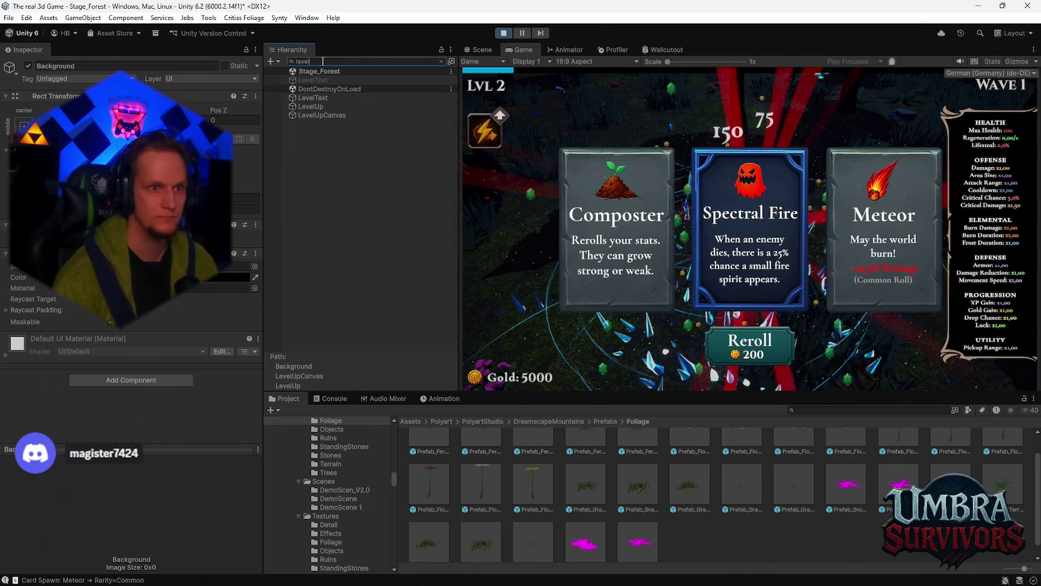
click(321, 116)
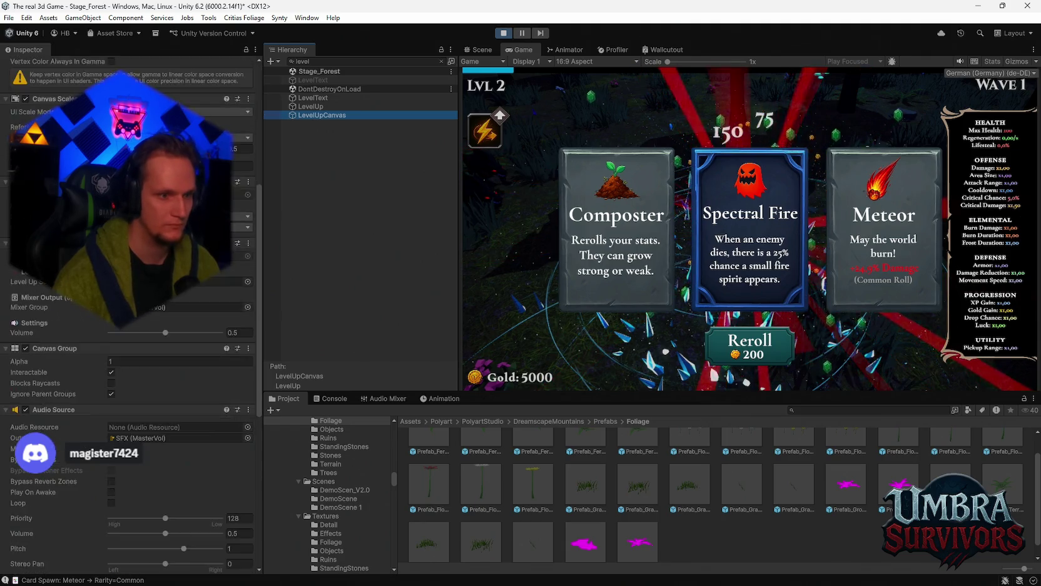
click(312, 98)
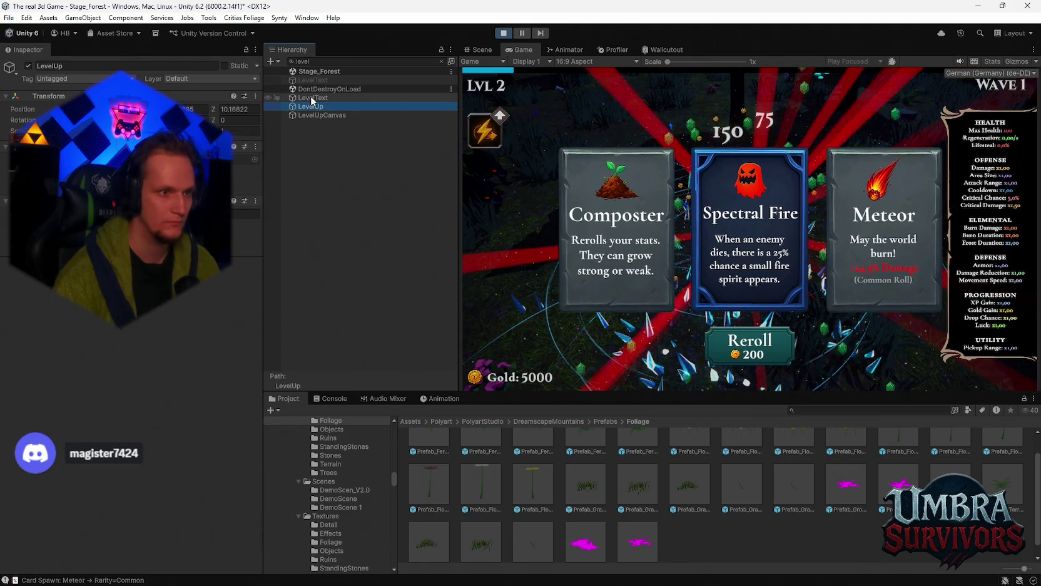
scroll(231, 215, down, 15)
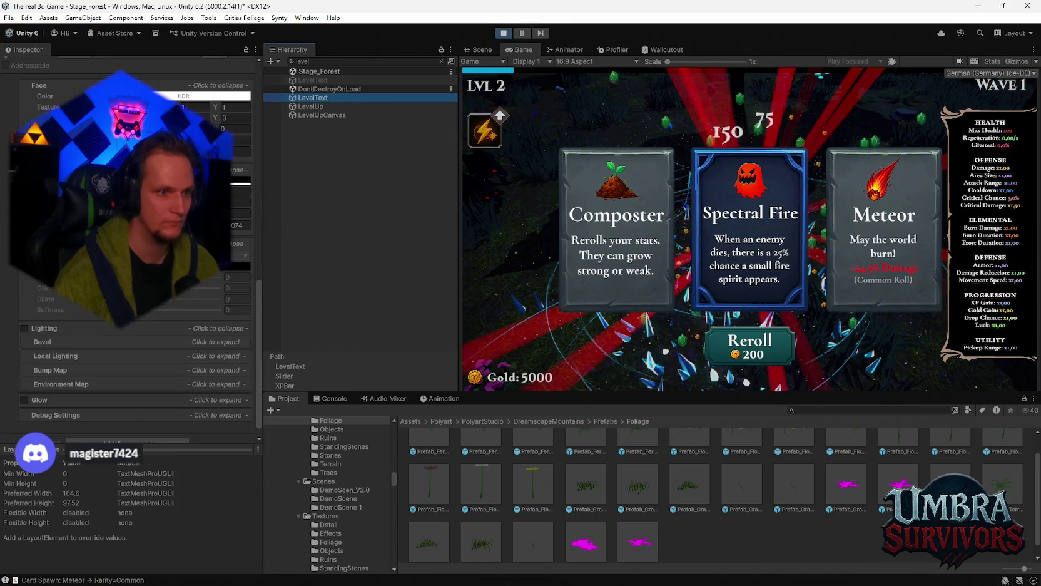
scroll(230, 220, up, 10)
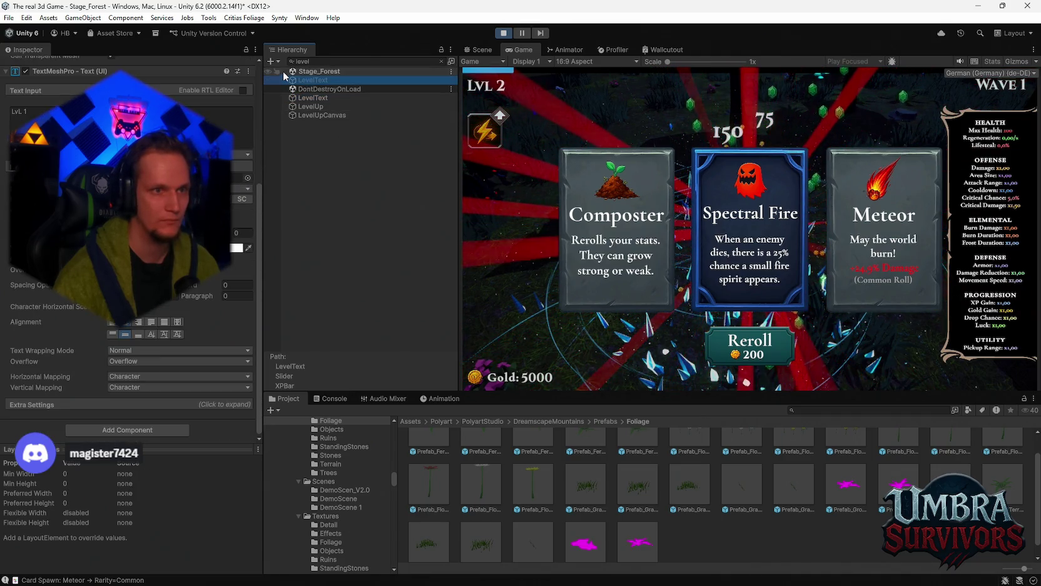
click(320, 62)
key(BackSpace)
click(6, 18)
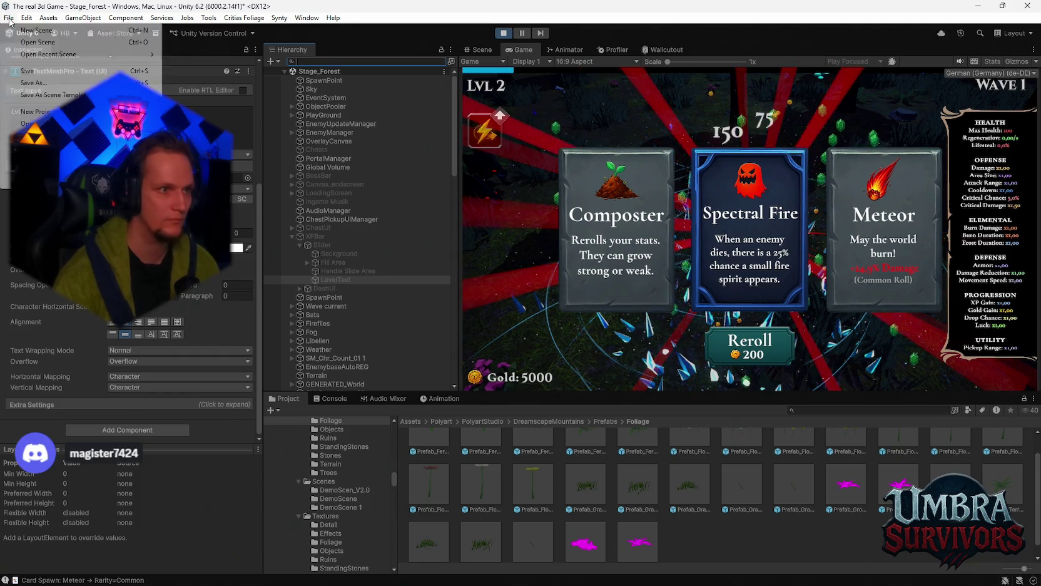
- Open and close the File > Open Recent Scene list twice
mouse_move(75, 55)
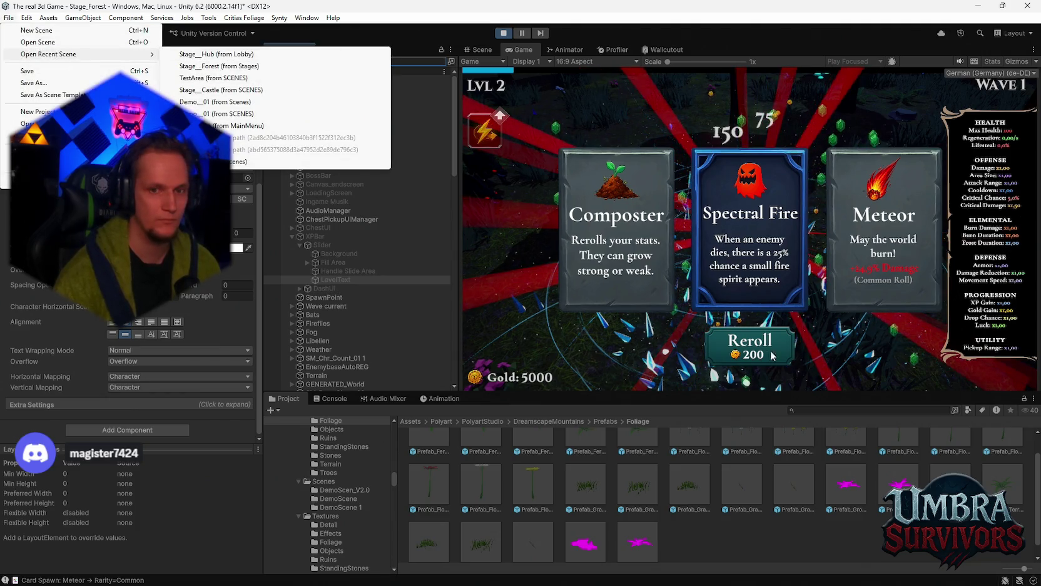
click(757, 355)
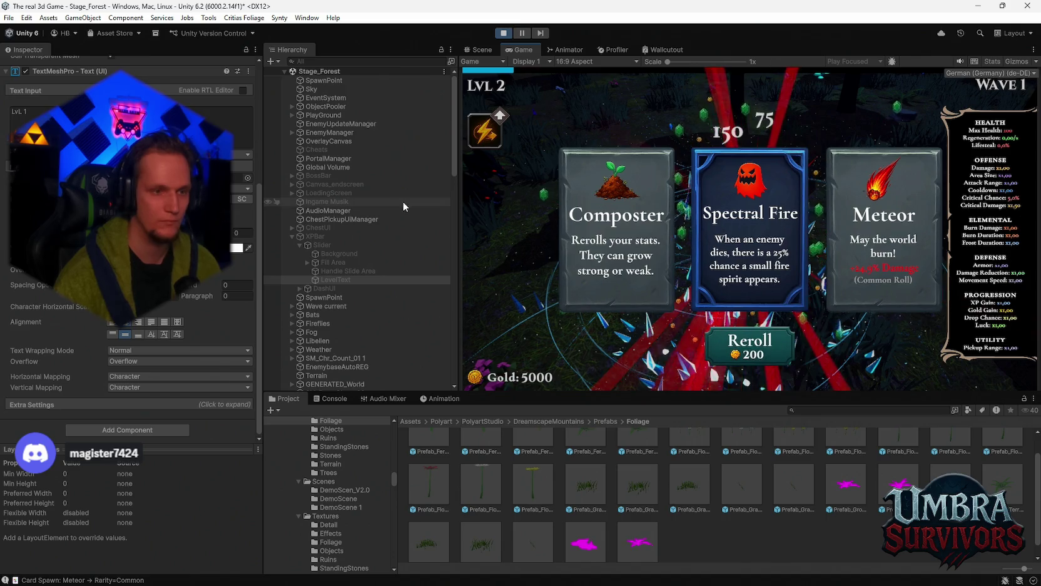
click(8, 17)
mouse_move(57, 55)
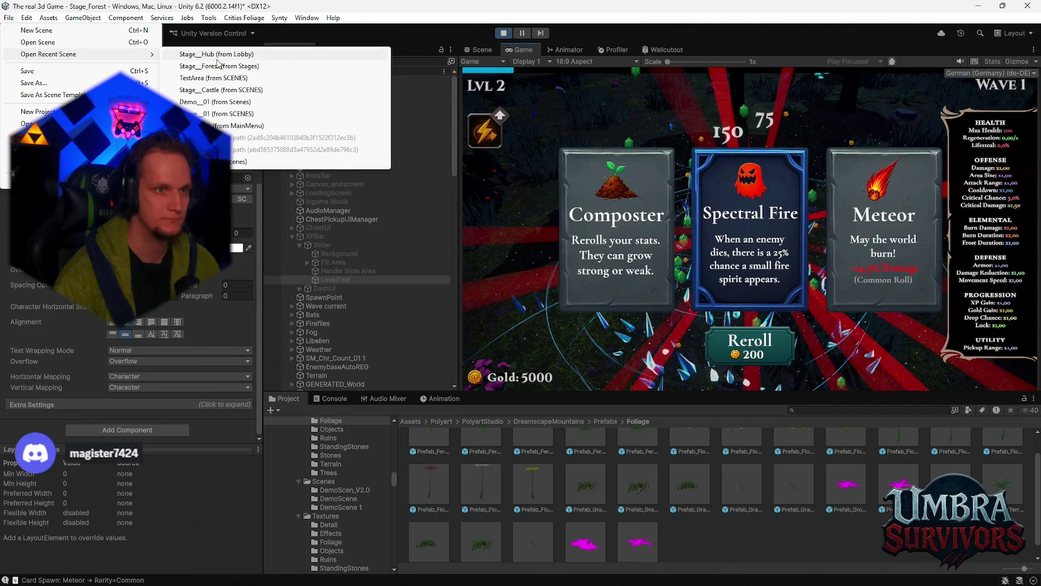
click(787, 146)
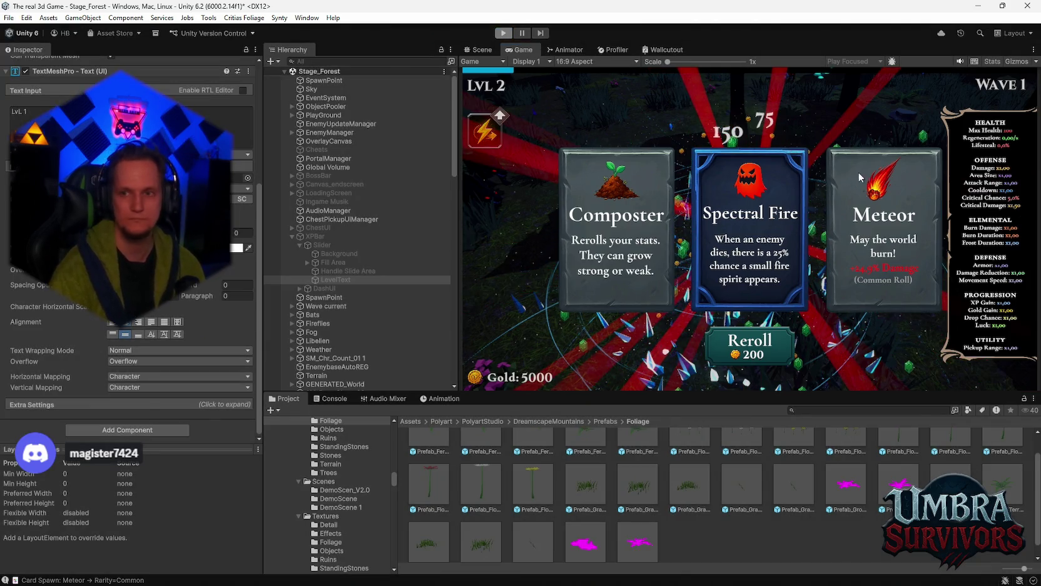